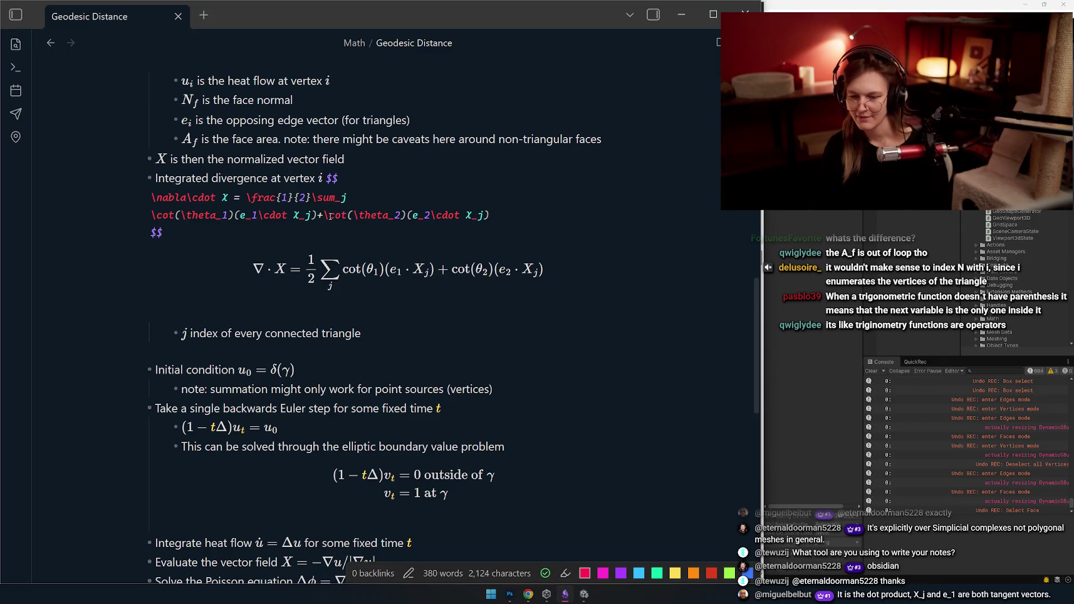
- Join the closing $$ onto the divergence formula line so it renders, then bring up the heat-method paper
key("Home")
key("BackSpace")
key("Up")
key("Up")
key("Up")
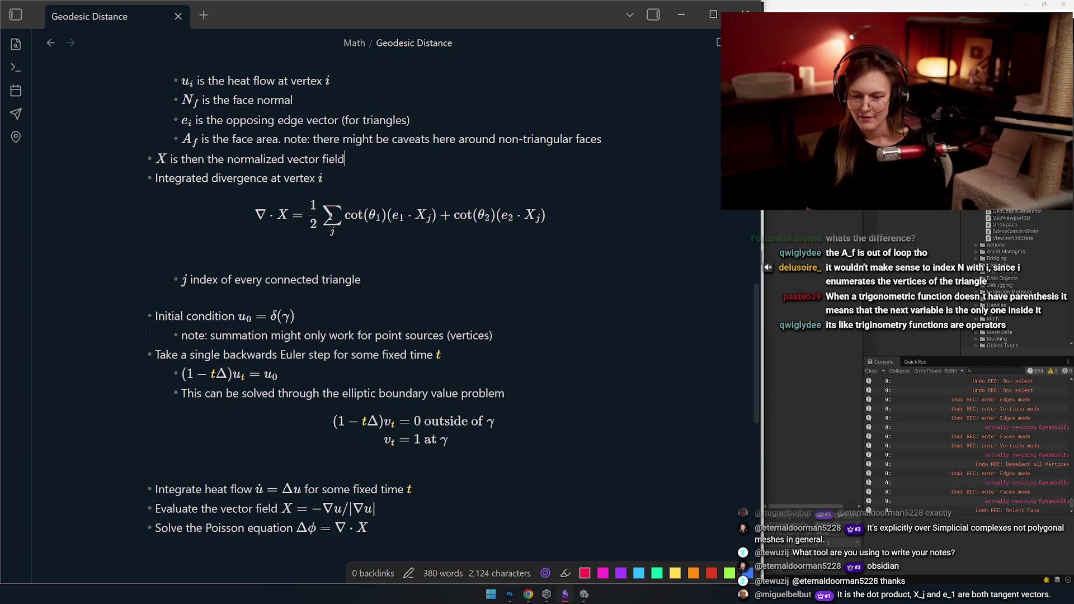
key("alt+Tab")
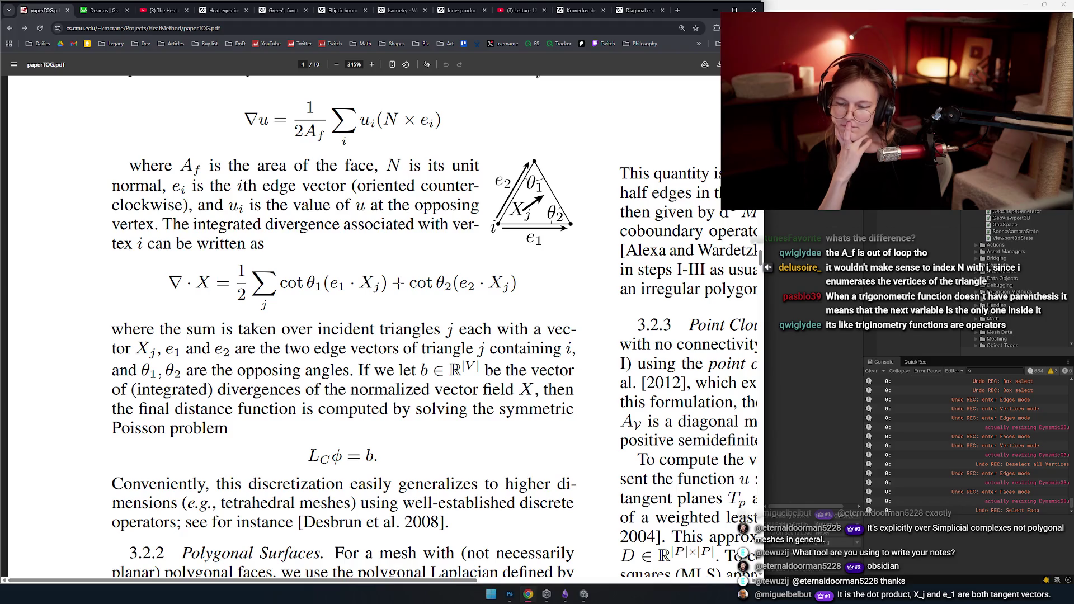
- Capture the triangle figure from the paper PDF with a screen snip
key("alt+Tab")
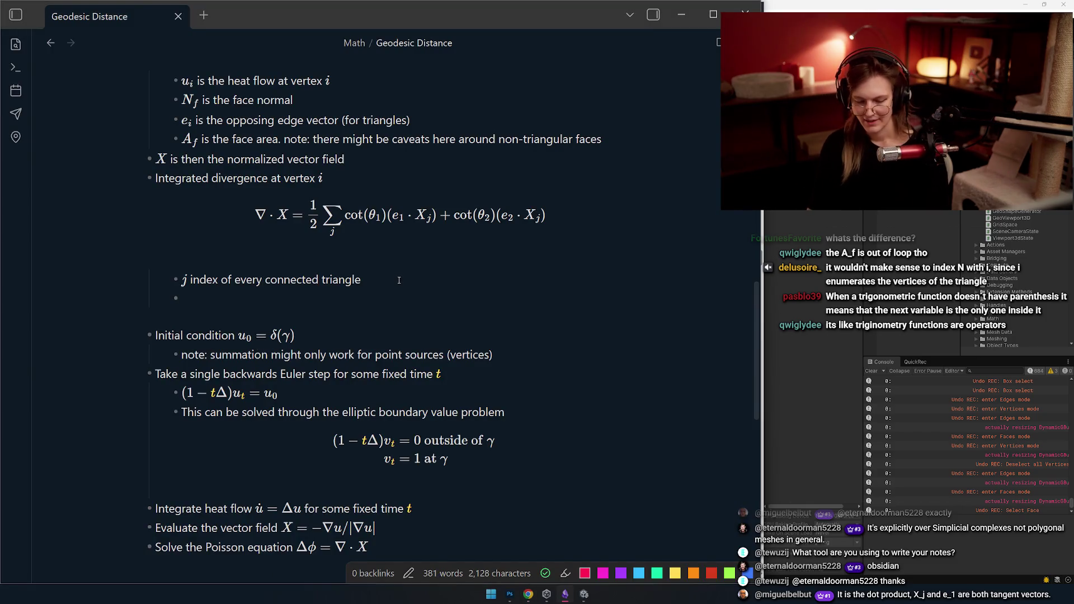
type("e_1$")
key("alt+Tab")
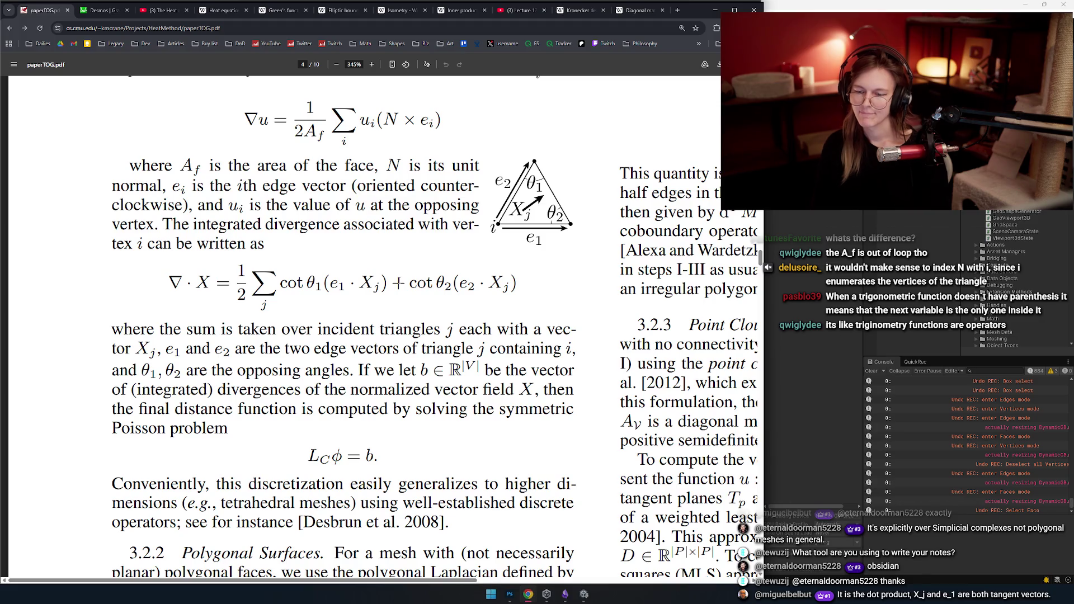
key("super+shift+s")
left_click_drag(483, 149, 579, 249)
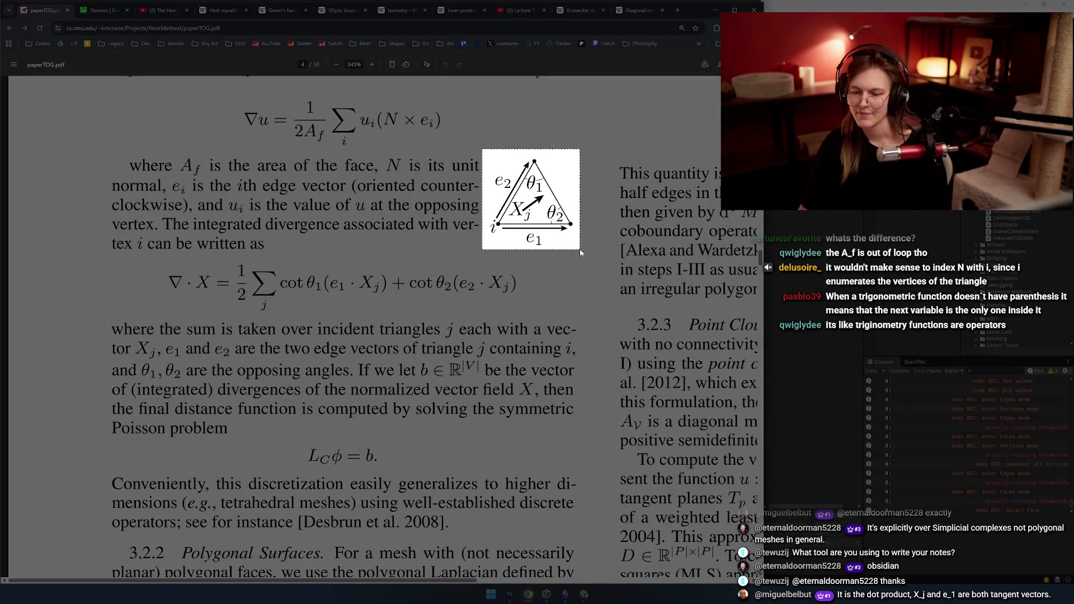
- Paste the captured triangle figure into a new bullet under the j-index line
key("alt+Tab")
type("$e_1$")
key("BackSpace")
key("BackSpace")
key("BackSpace")
key("ctrl+v")
key("Up")
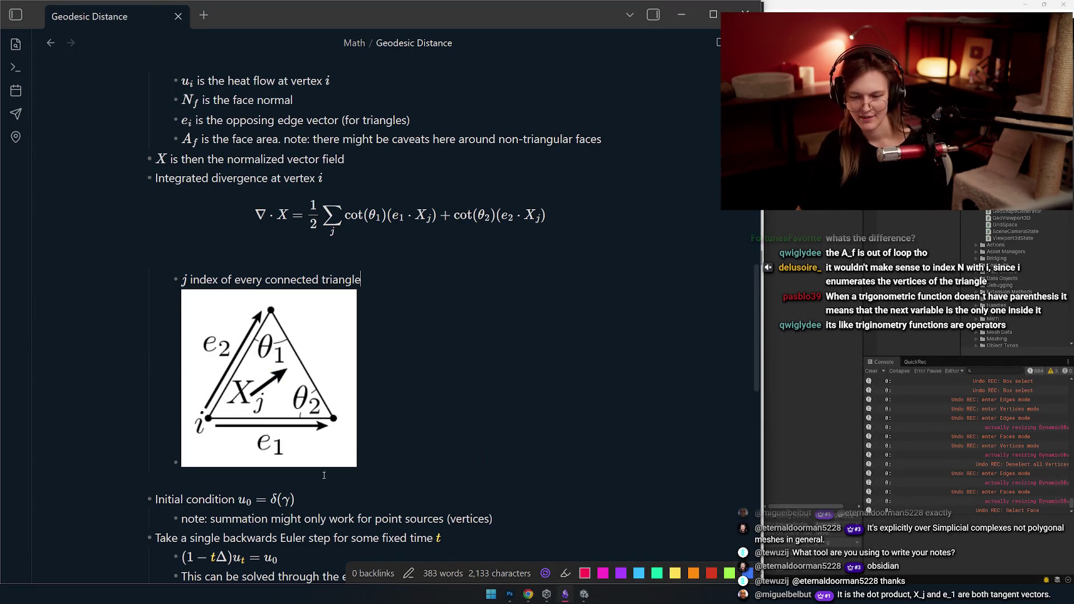
- Shrink the triangle figure to about half size and cut the j-index line
mouse_move(355, 466)
left_mouse_down()
mouse_move(259, 354)
mouse_move(266, 362)
left_mouse_up()
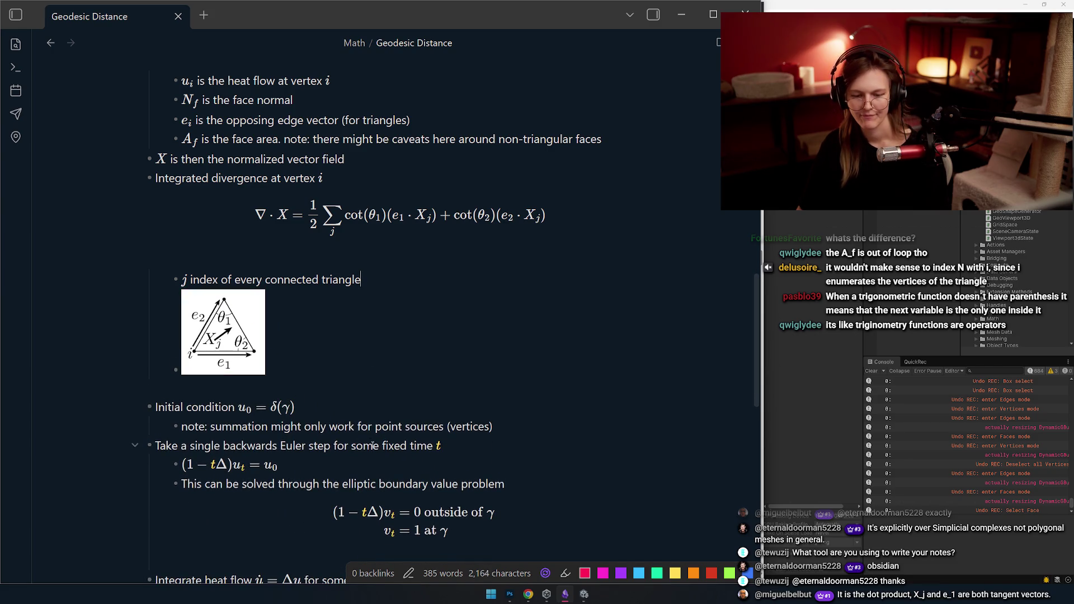
scroll(372, 445, "up", 1)
scroll(371, 378, "up", 1)
scroll(370, 324, "down", 1)
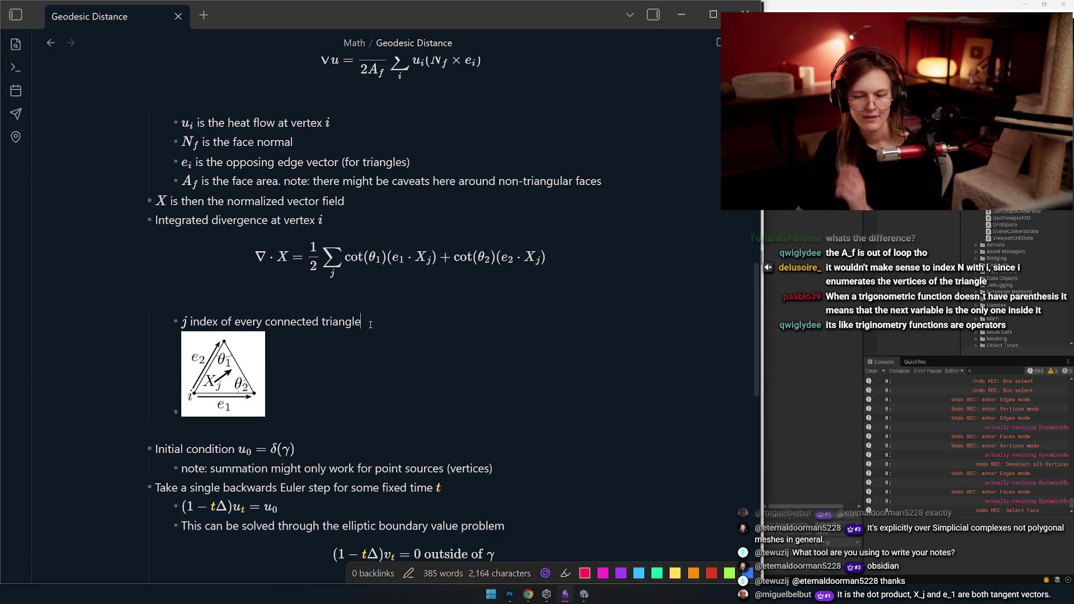
scroll(226, 400, "down", 1)
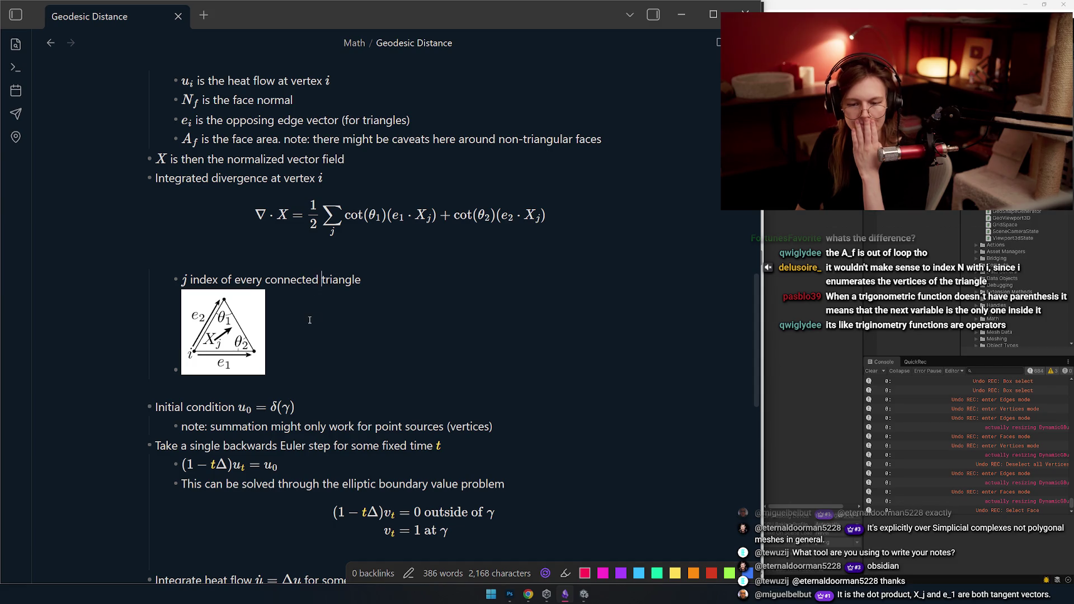
left_click(358, 178)
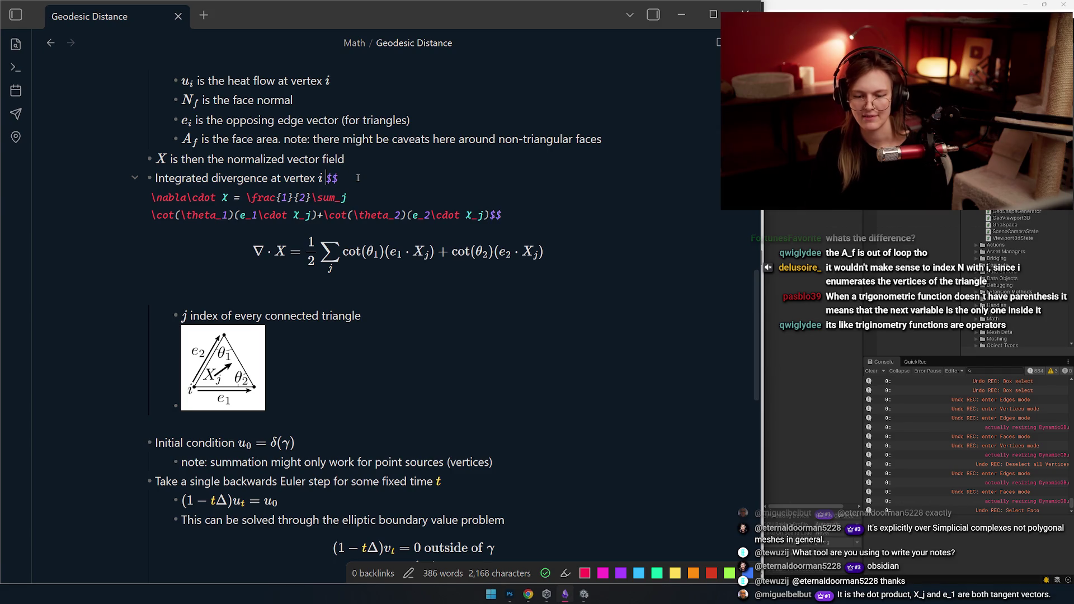
triple_click(388, 317)
key("BackSpace")
key("BackSpace")
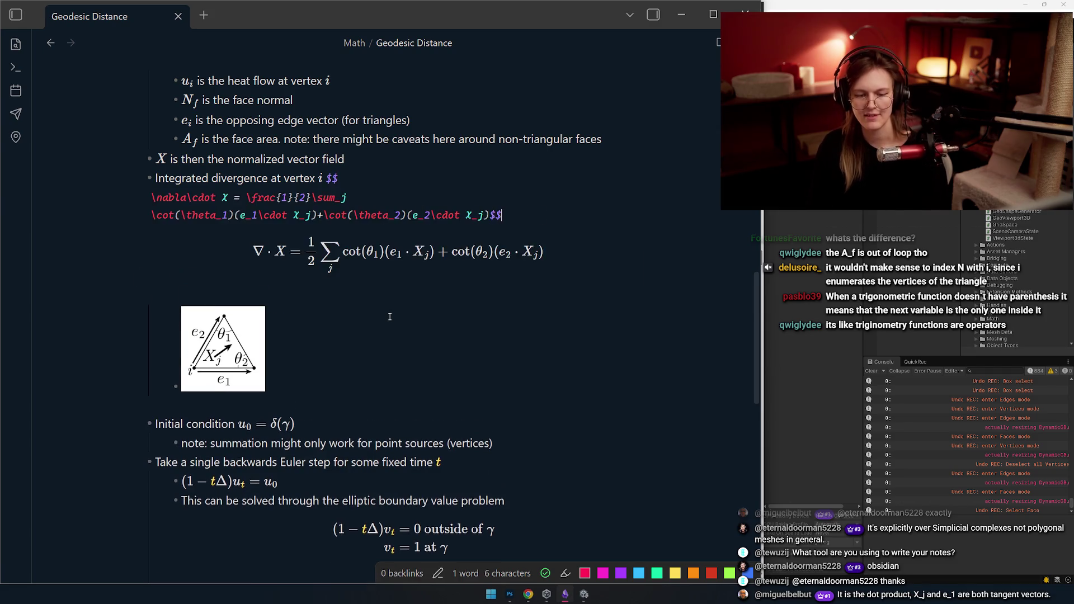
- Restore the j-index line beneath the figure, then return to the paper PDF
key("Down")
key("Up")
key("Down")
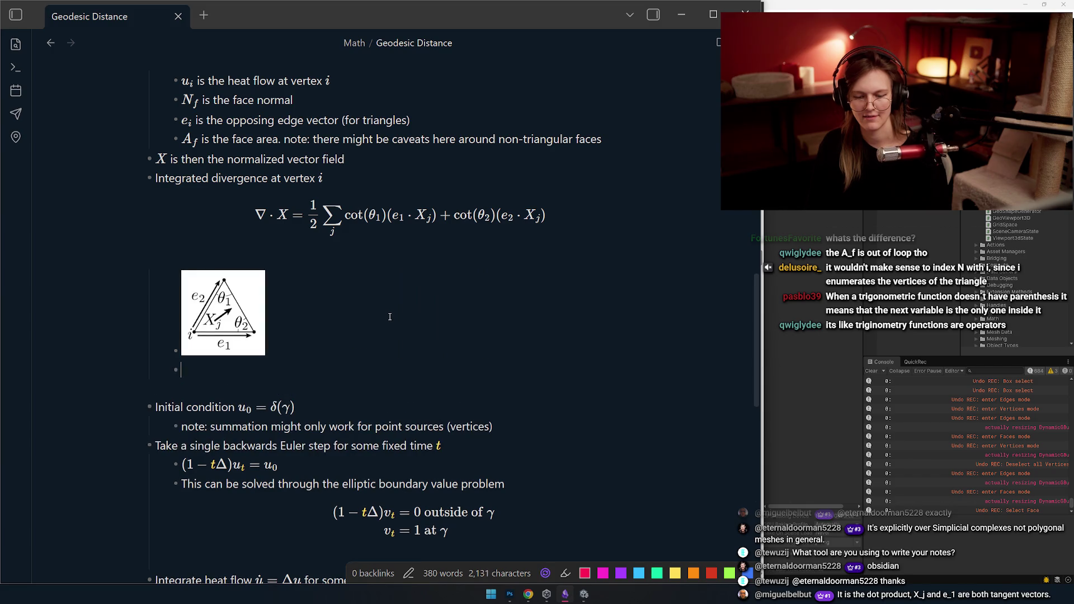
key("ctrl+z")
key("alt+Tab")
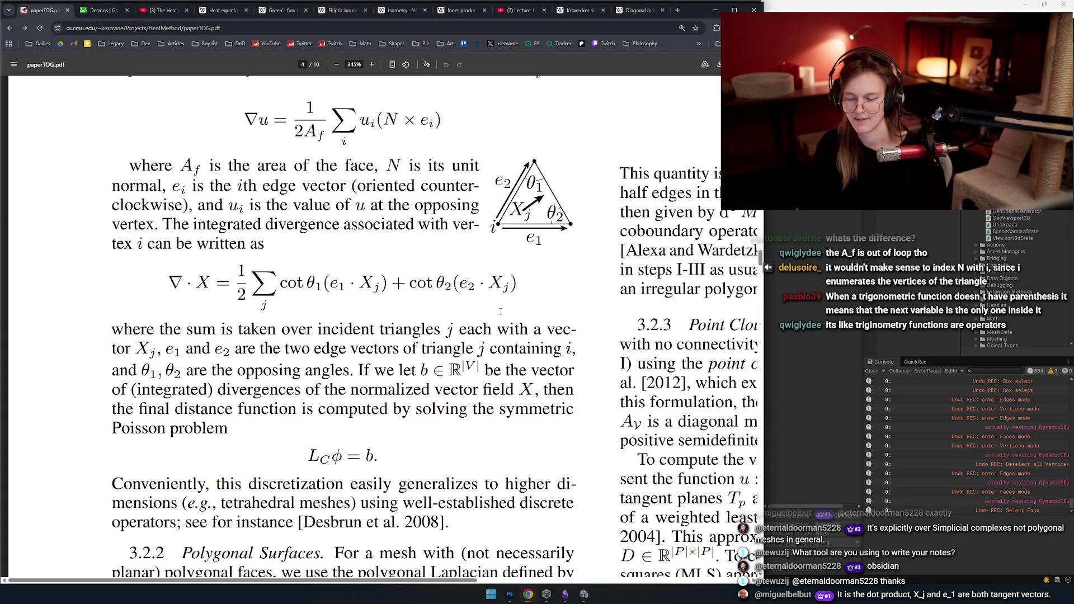
- Snip the triangle figure from the paper again and bring Photoshop forward
key("super+shift+s")
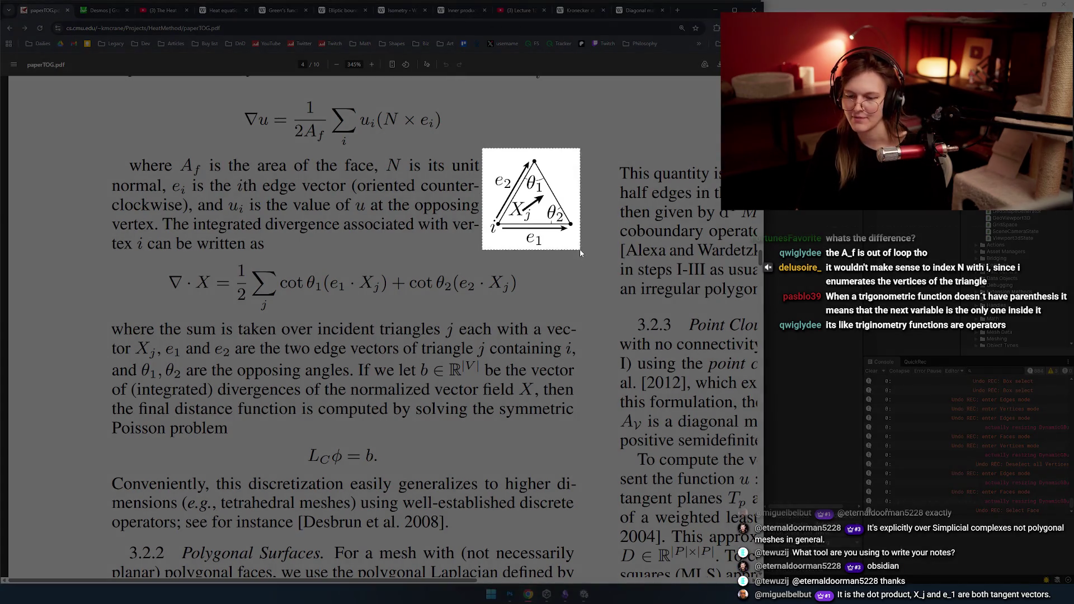
left_click_drag(482, 148, 583, 253)
key("alt+Tab")
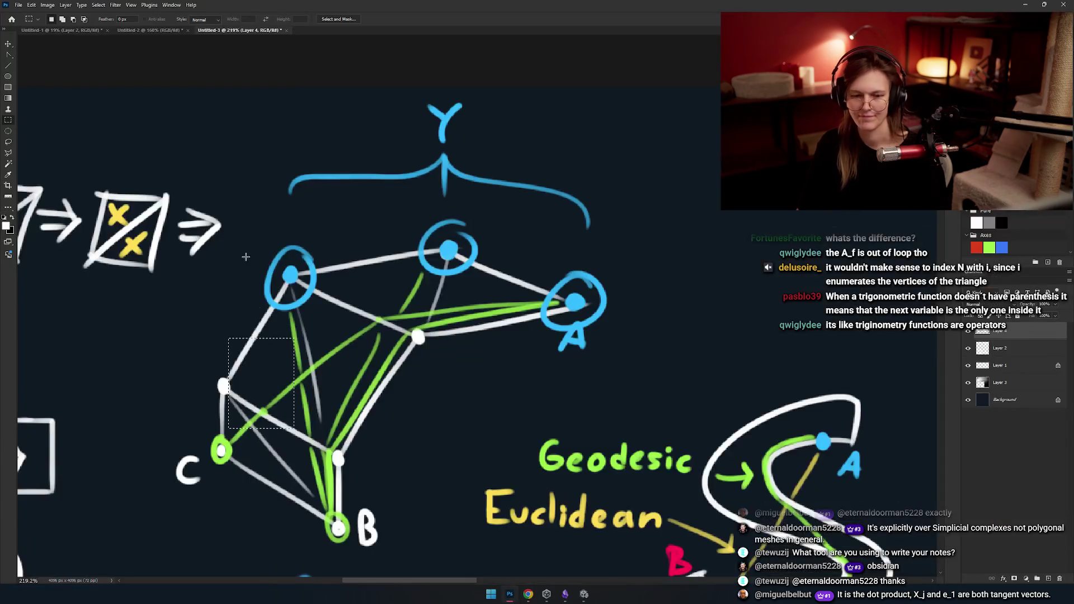
- Create a new clipboard-sized Photoshop document and paste the triangle figure into it
left_click(18, 4)
left_click(659, 388)
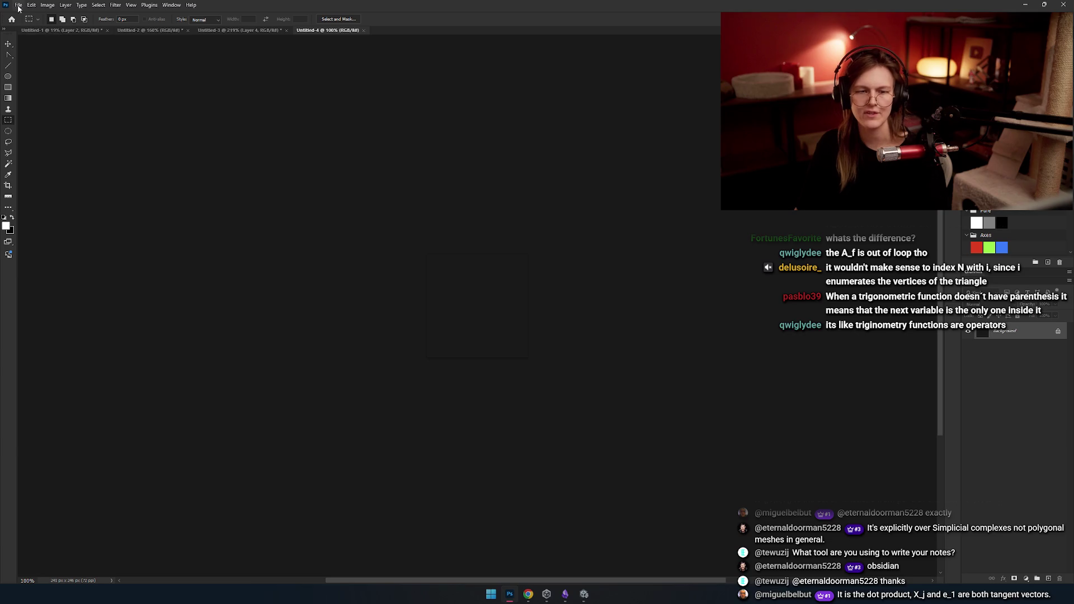
left_click(18, 4)
left_click(157, 83)
key("ctrl+n")
left_click(659, 387)
key("ctrl+v")
scroll(501, 346, "up", 3)
scroll(587, 362, "down", 2)
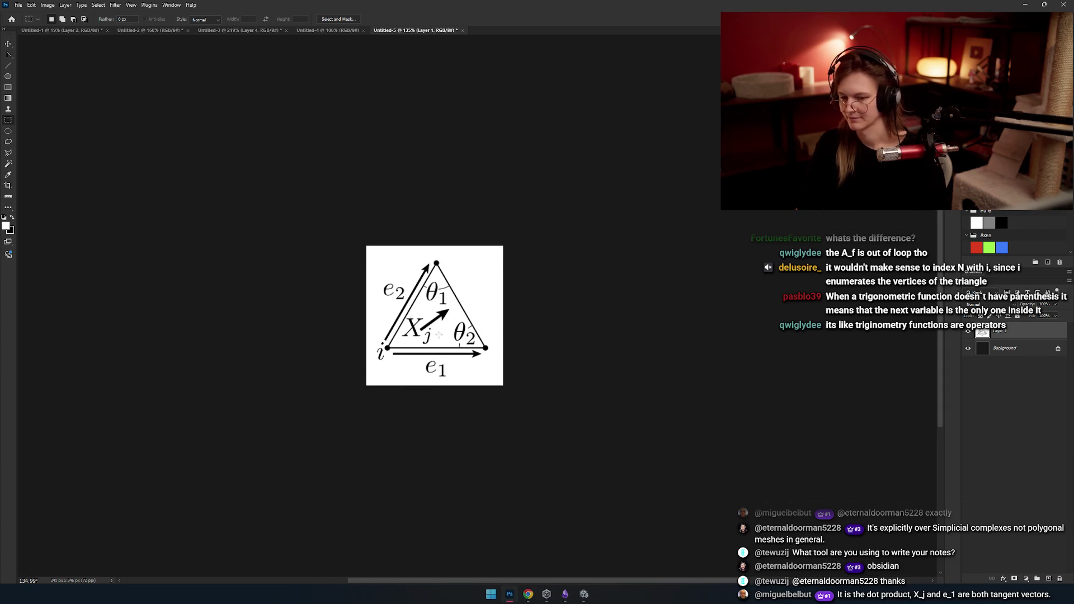
- Add a Gradient Map adjustment layer to the figure and bring up its gradient editor
left_click(115, 5)
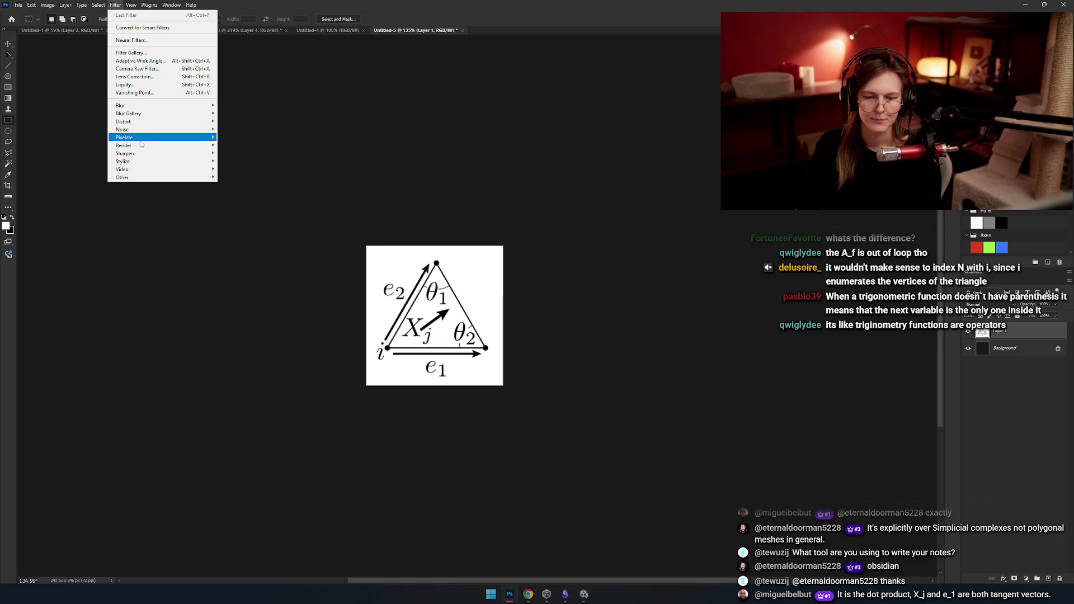
left_click(99, 8)
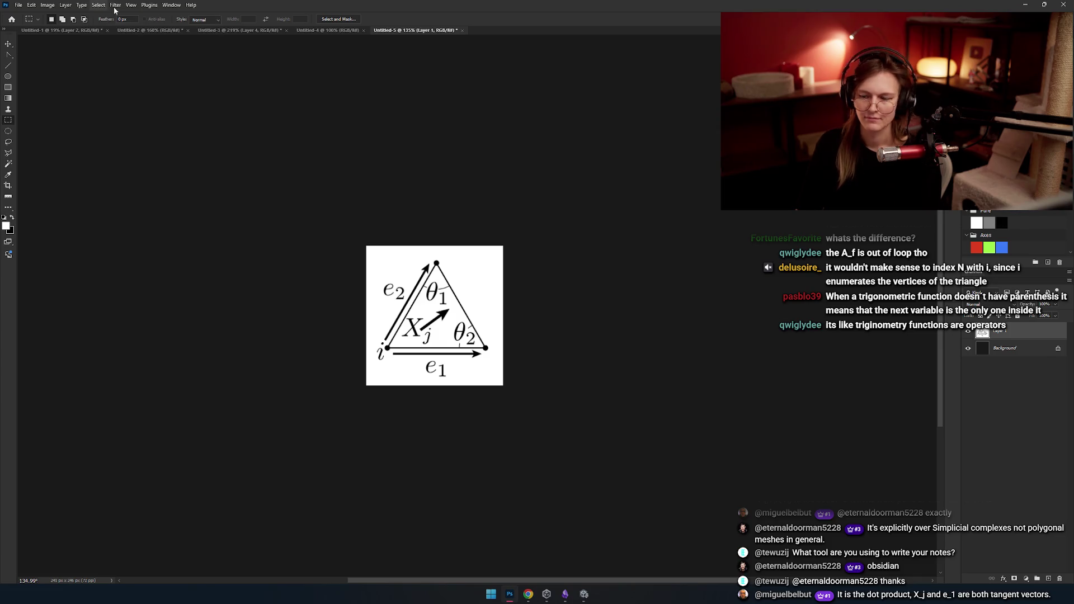
left_click(1026, 578)
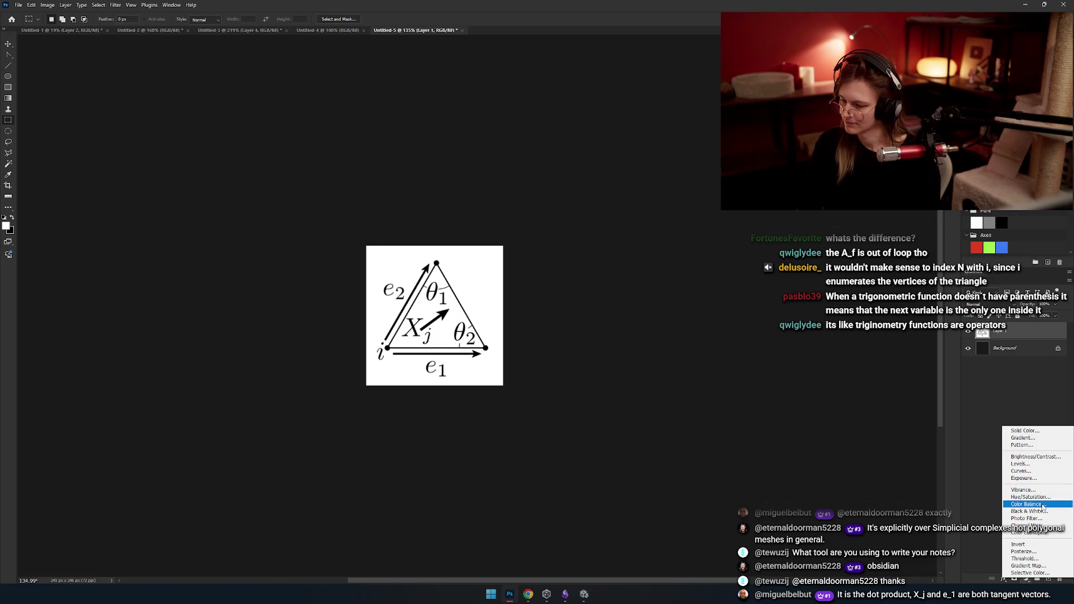
left_click(1034, 565)
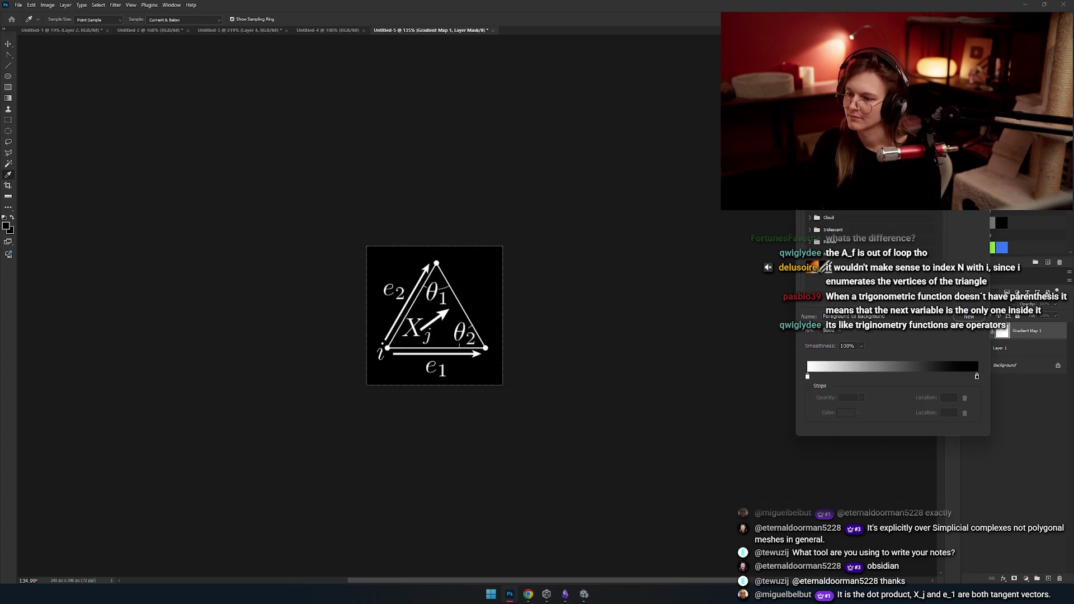
left_click(855, 370)
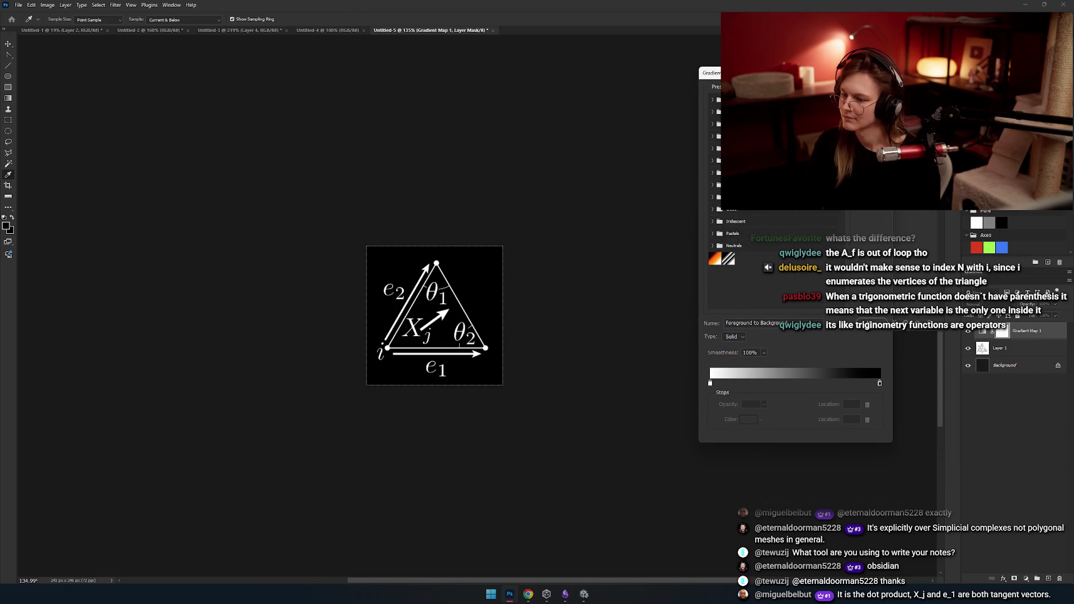
- Set the gradient's dark stop to navy, adjust the white stop and midpoint, and confirm
left_click(879, 385)
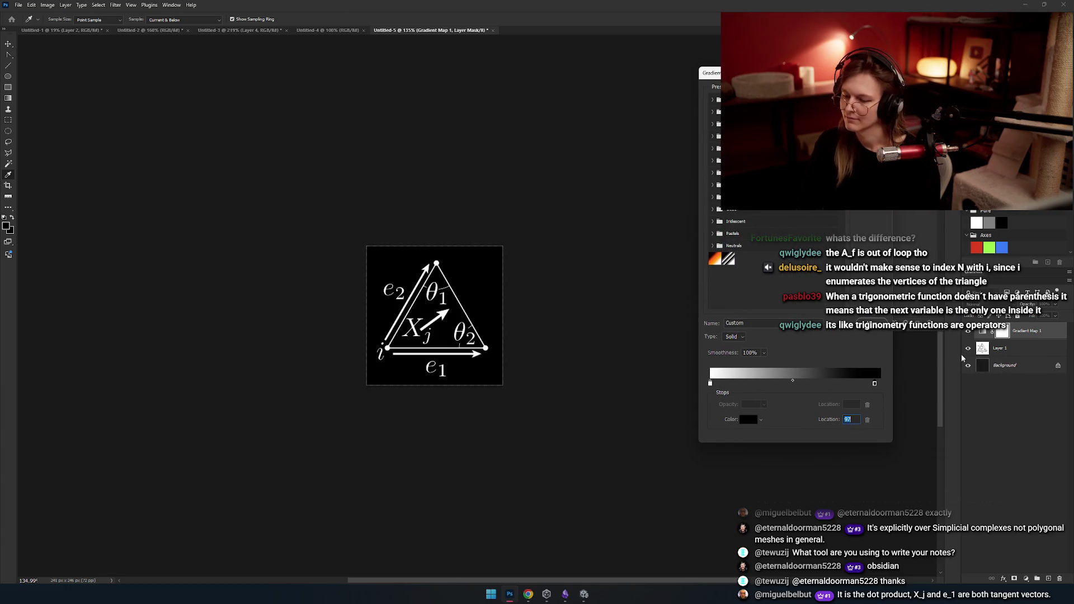
type("75")
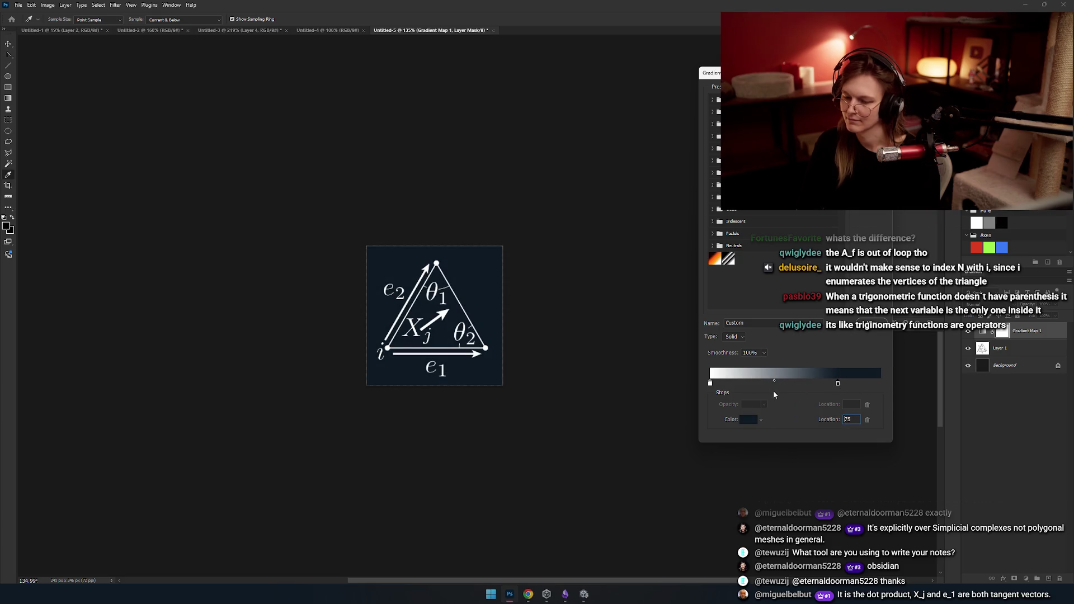
left_click_drag(826, 383, 891, 389)
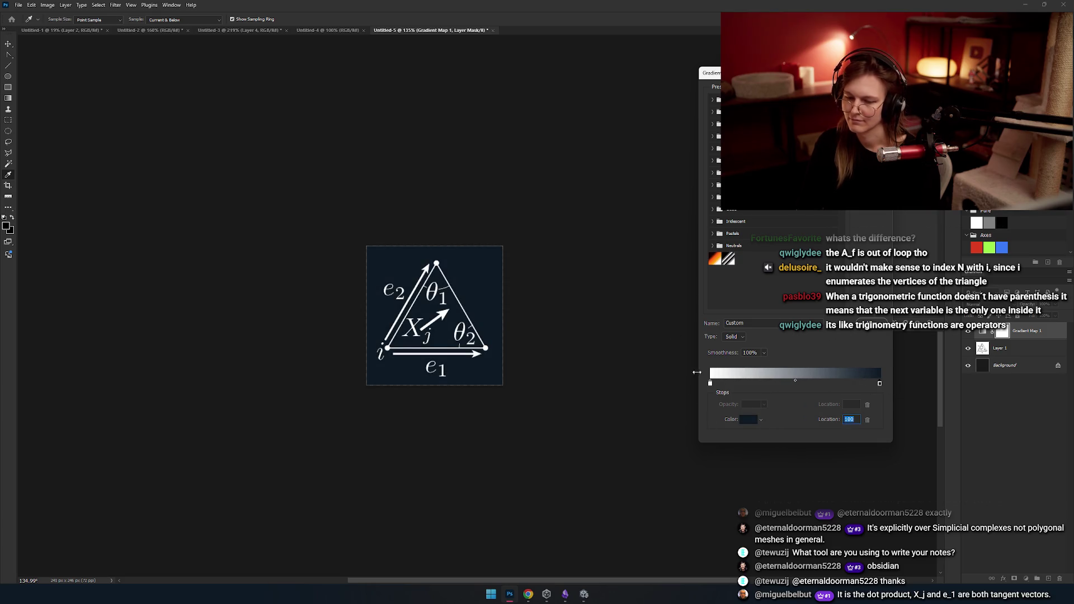
mouse_move(711, 384)
left_mouse_down()
mouse_move(798, 386)
mouse_move(710, 385)
left_mouse_up()
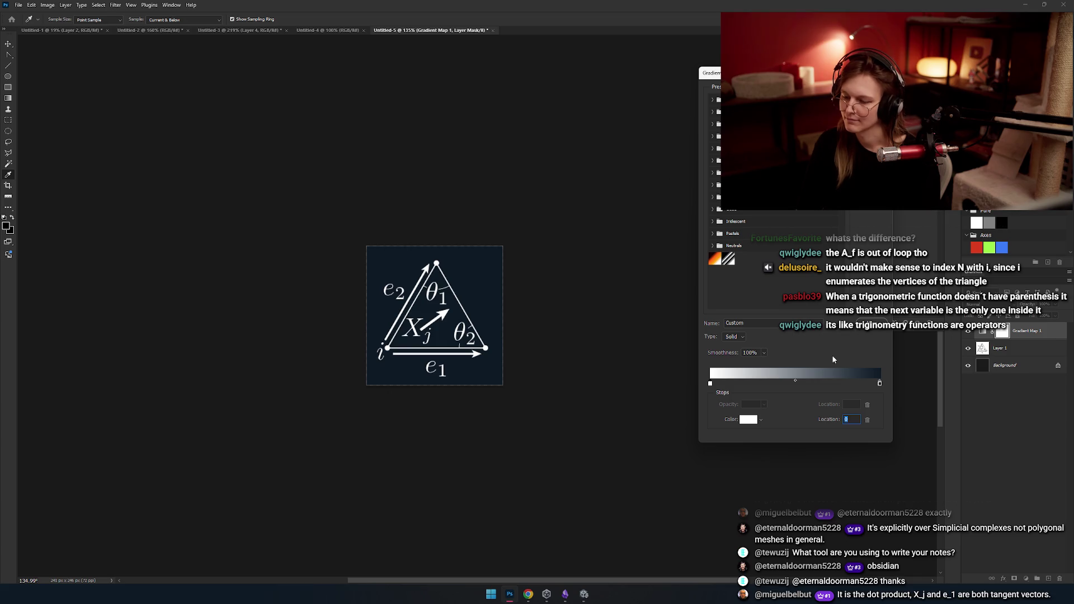
left_click_drag(796, 381, 820, 382)
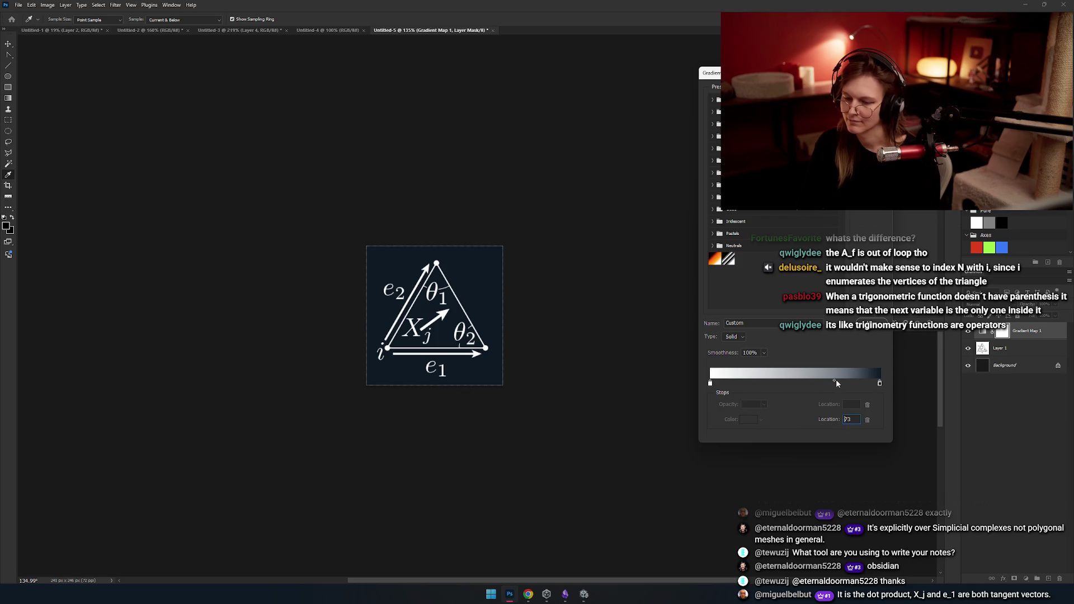
key("Return")
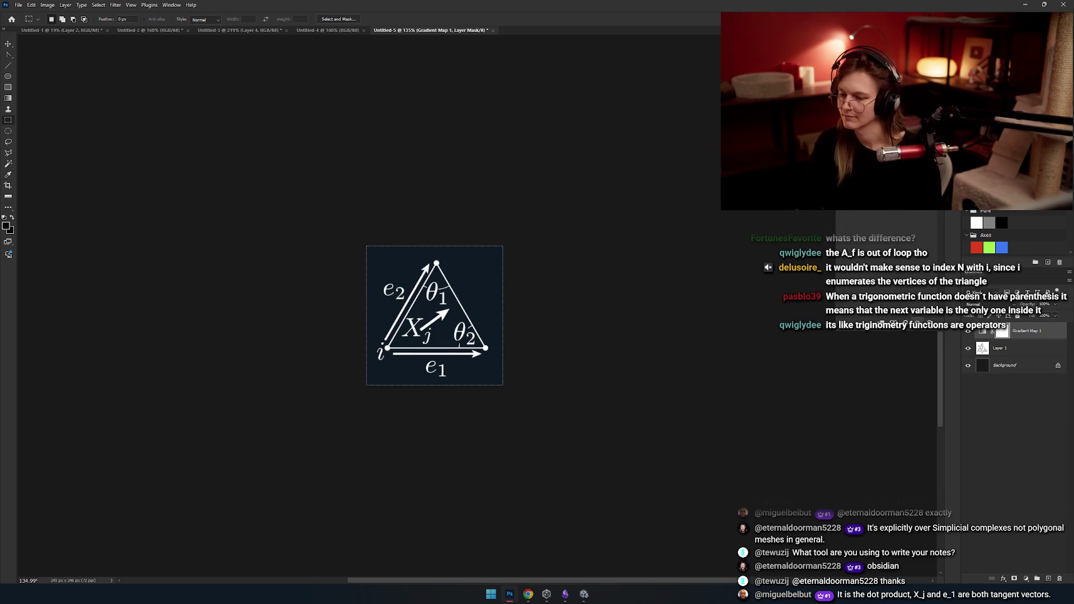
- Back in the note, clear the figure embed's width value so the image re-renders
key("alt+Tab")
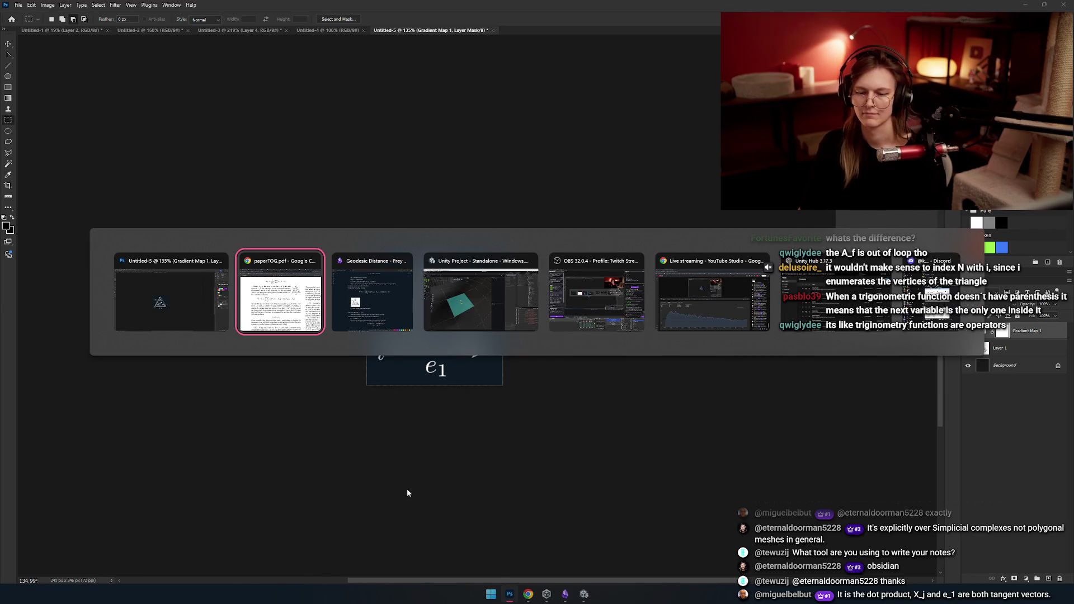
key("alt+Tab")
mouse_move(223, 312)
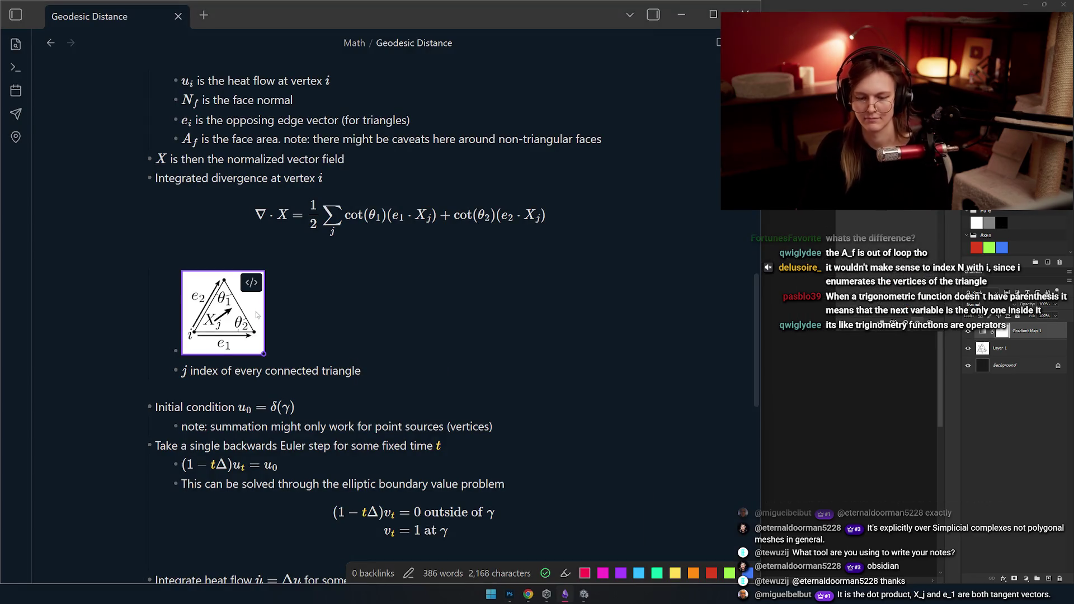
left_click(249, 317)
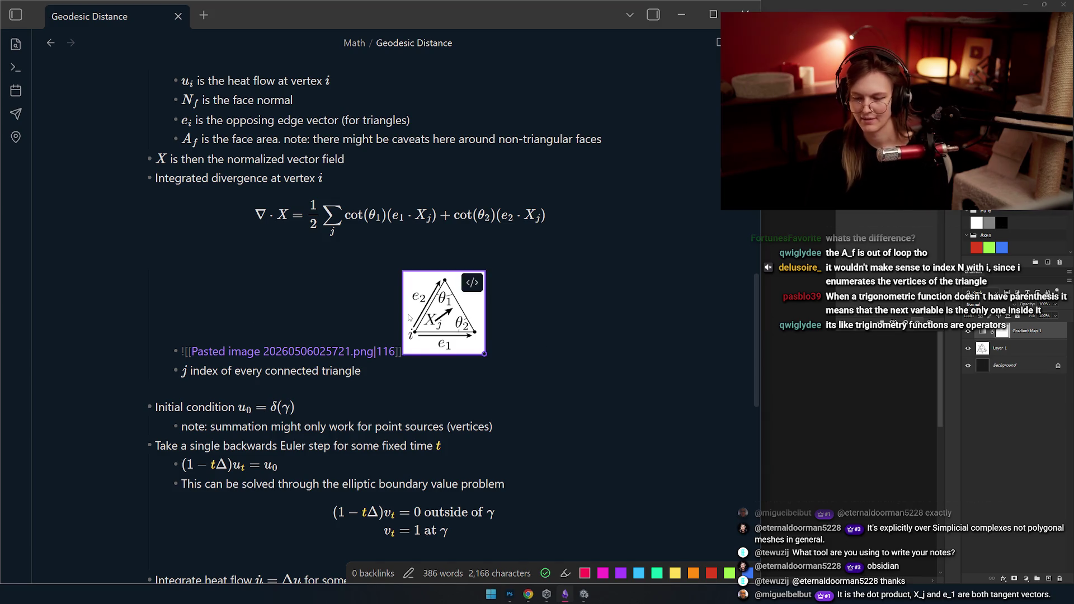
key("BackSpace")
key("BackSpace")
key("BackSpace")
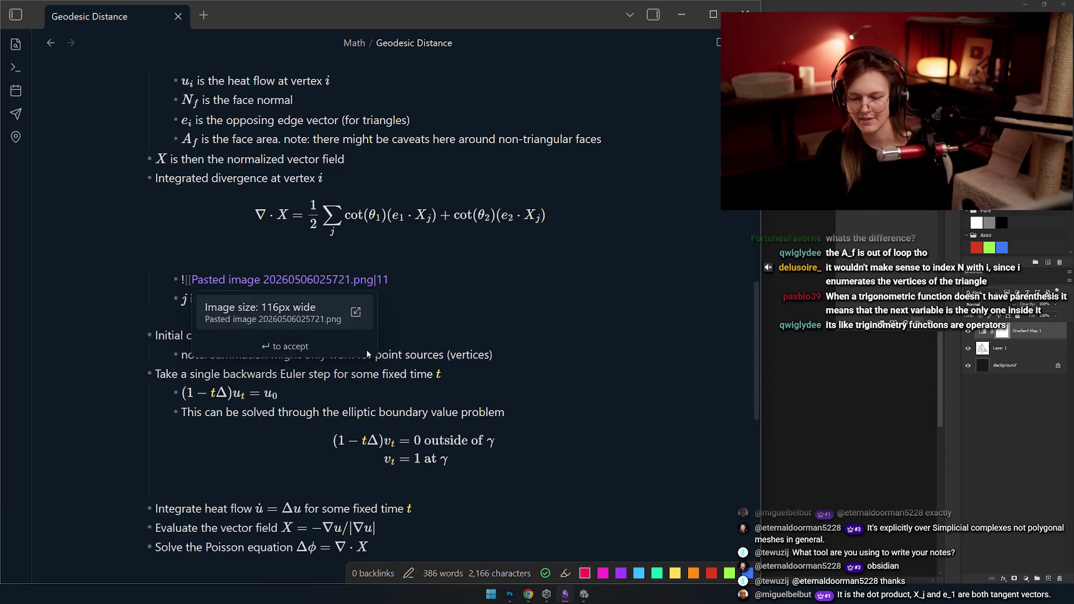
type("50]]")
left_click(372, 454)
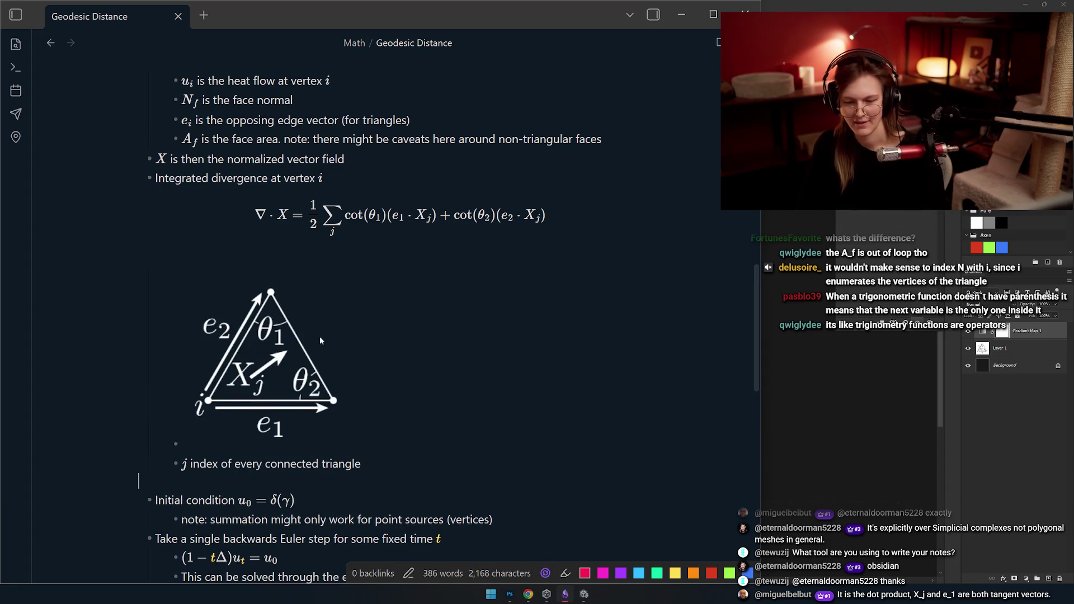
- Shrink the recolored triangle diagram to about 120 px wide above the j-index bullet
mouse_move(373, 455)
left_mouse_down()
mouse_move(332, 346)
mouse_move(293, 292)
left_mouse_up()
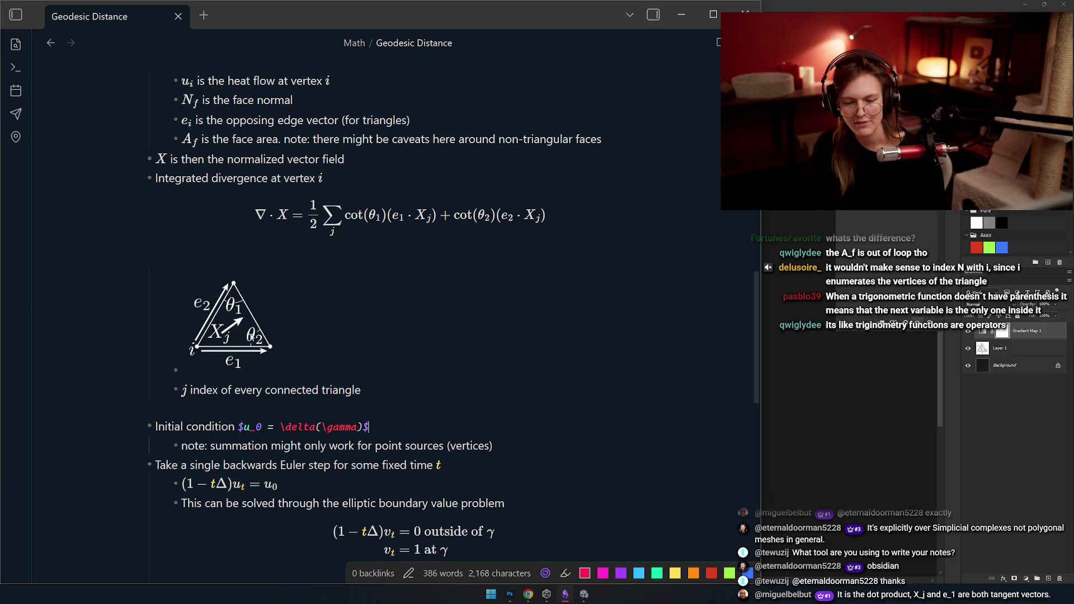
left_click(234, 413)
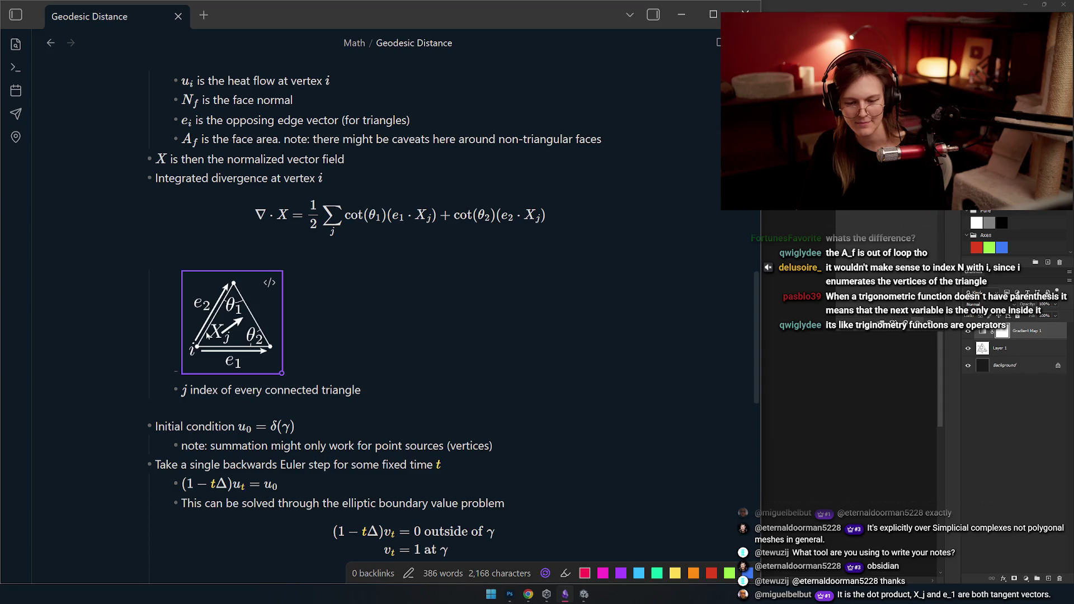
left_click(315, 276)
left_click(259, 283)
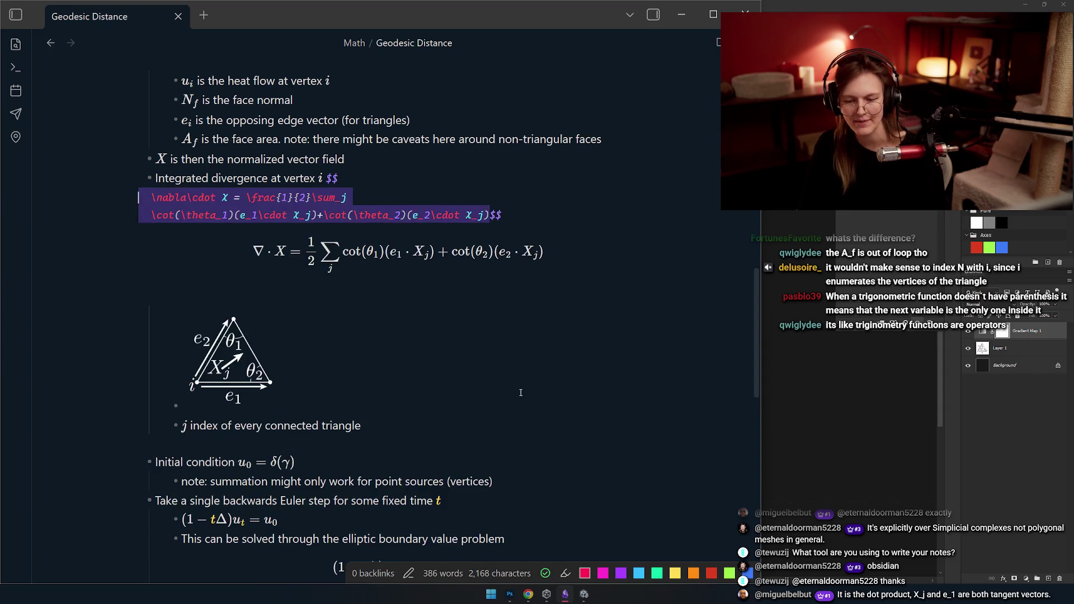
scroll(415, 304, "down", 2)
scroll(415, 304, "up", 3)
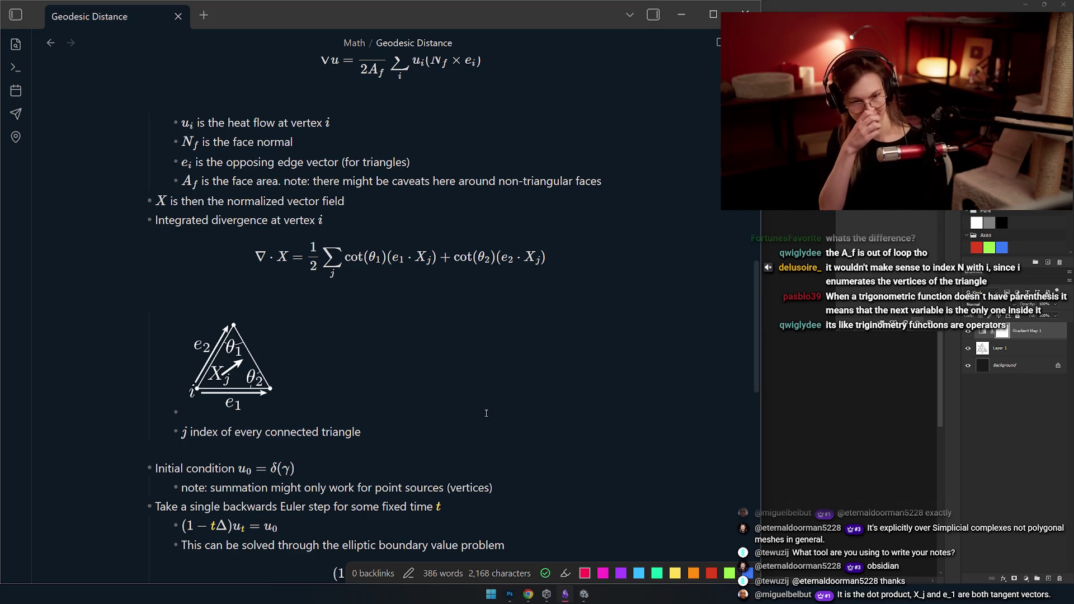
scroll(298, 247, "down", 2)
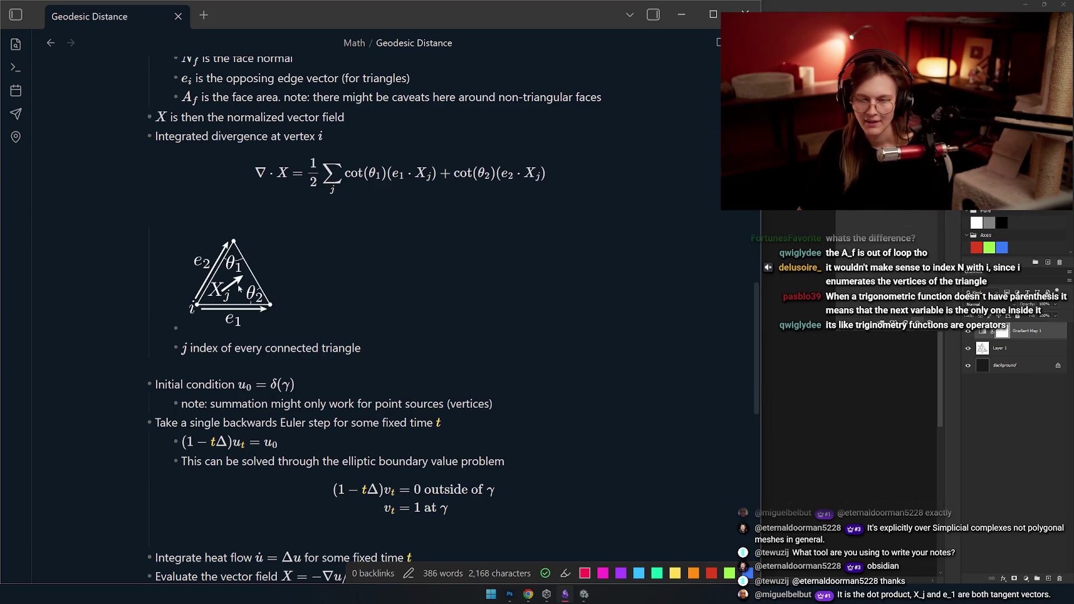
scroll(243, 298, "up", 1)
scroll(301, 290, "down", 3)
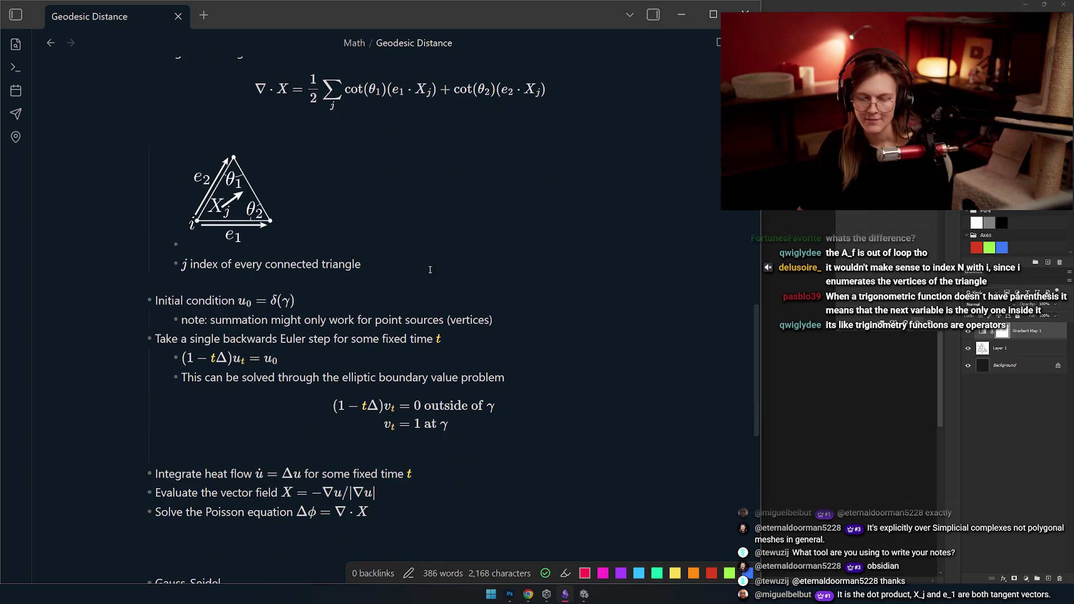
scroll(423, 269, "up", 2)
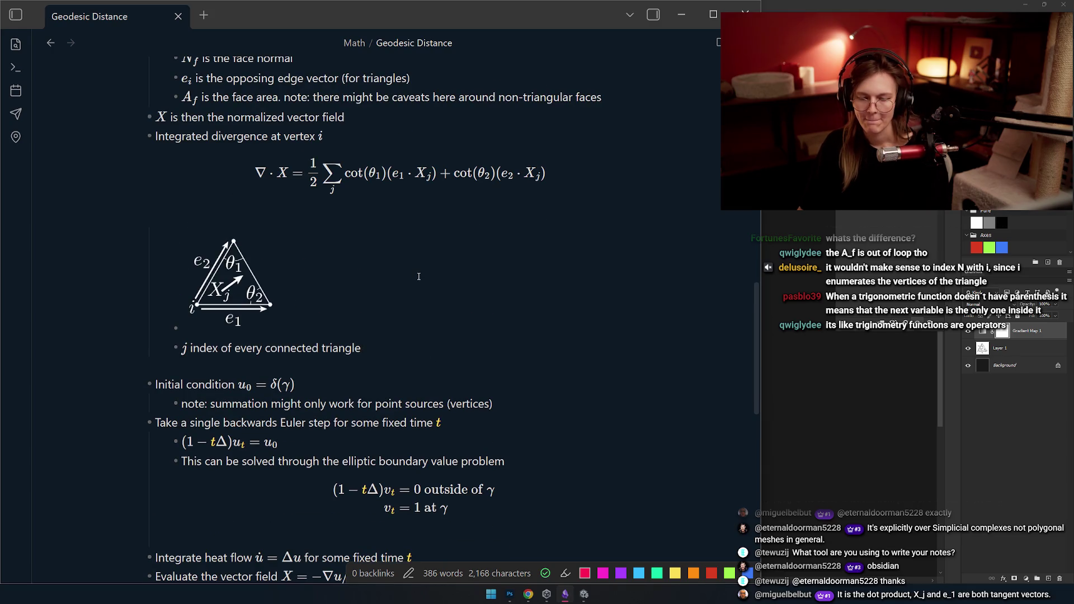
- Switch from the note to the heat-method paper PDF
key("alt+Tab")
key("alt+Tab")
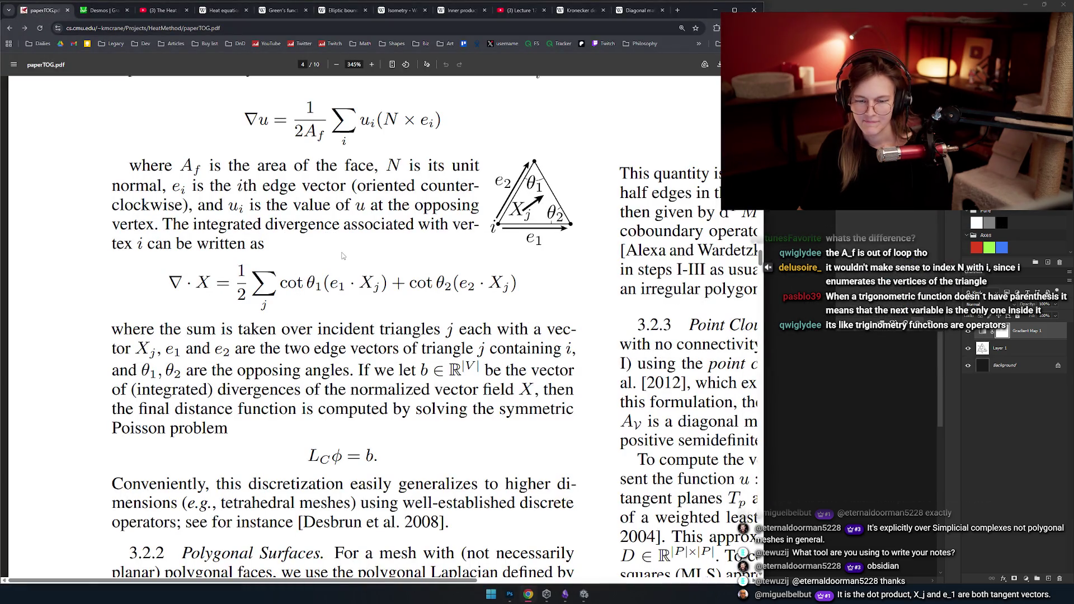
scroll(207, 308, "down", 1)
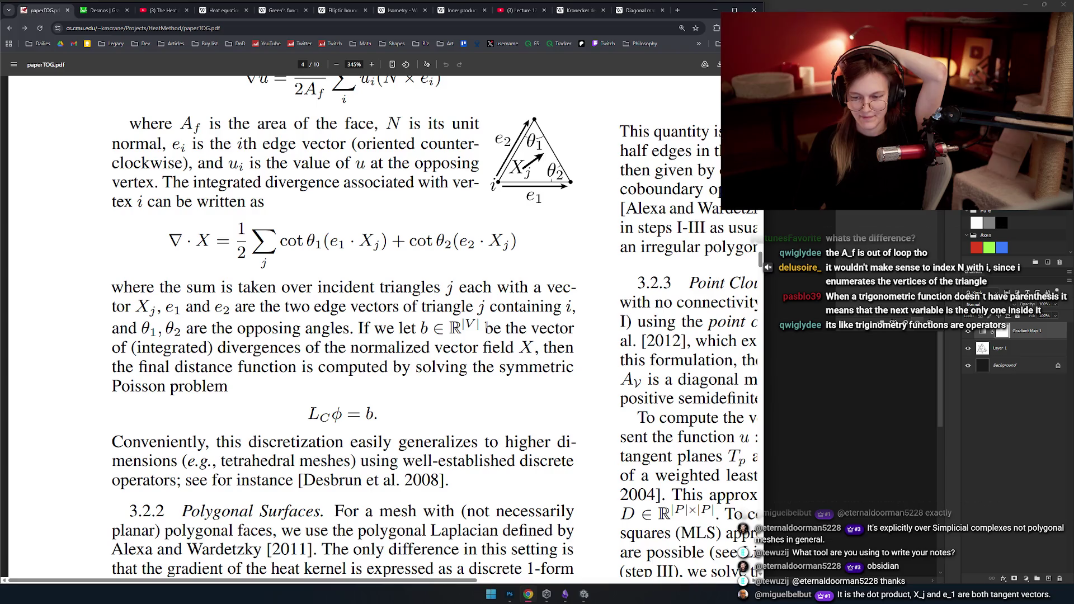
- Read the 'be the vector' sentence in the paper, highlighting it while reading
left_click_drag(484, 329, 578, 337)
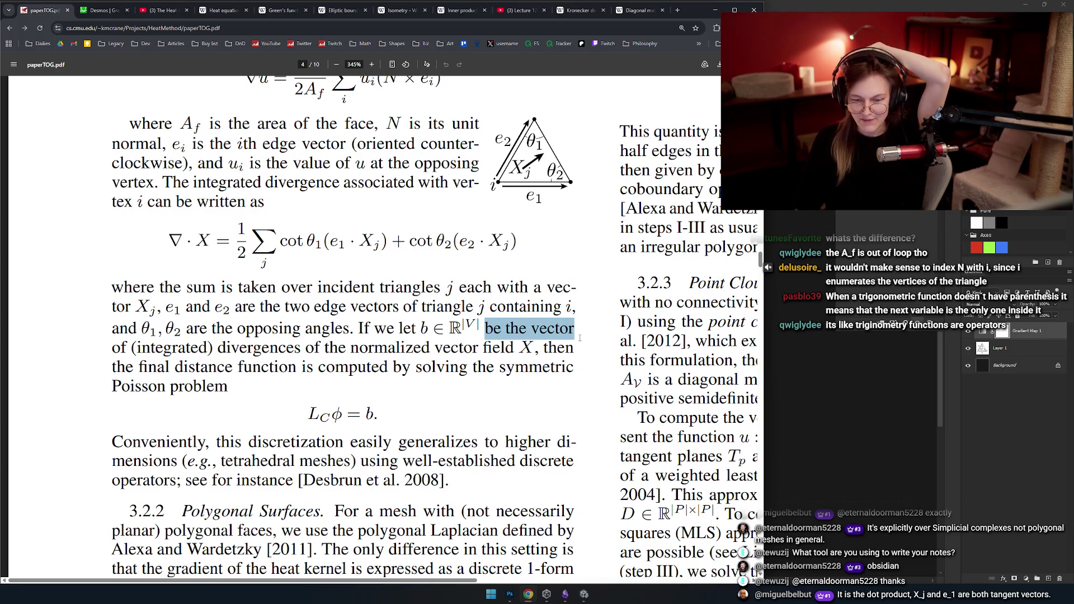
double_click(554, 329)
left_click(561, 329)
mouse_move(484, 329)
left_mouse_down()
mouse_move(179, 348)
mouse_move(241, 347)
left_mouse_up()
left_click(240, 348)
- Highlight the normalized vector field X and final distance function phrases, then return to the note
mouse_move(330, 346)
left_mouse_down()
mouse_move(475, 366)
mouse_move(534, 347)
left_mouse_up()
left_click_drag(124, 366, 412, 367)
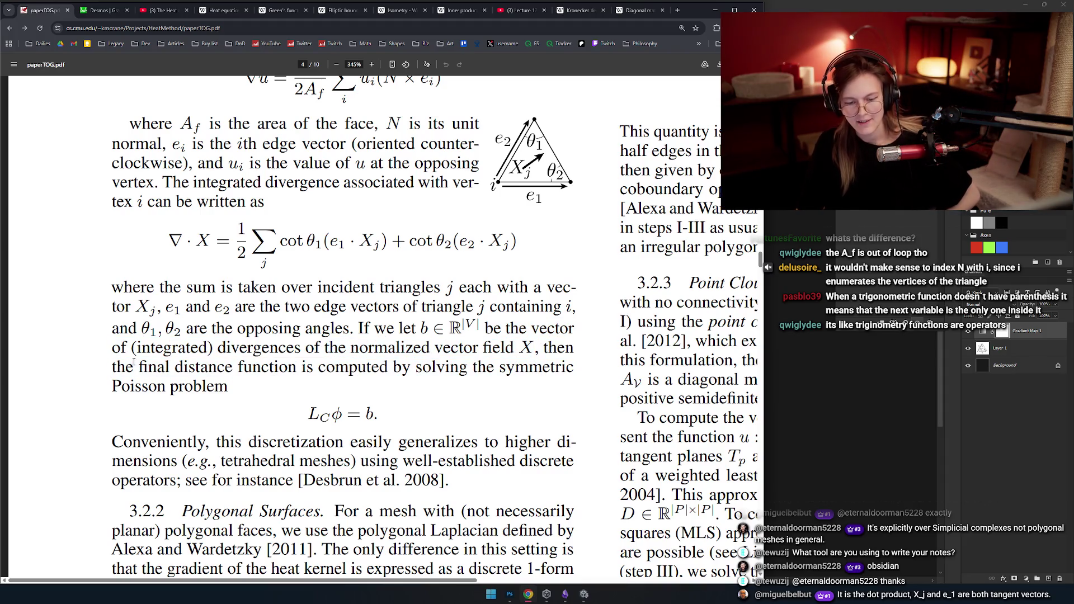
left_click(259, 396)
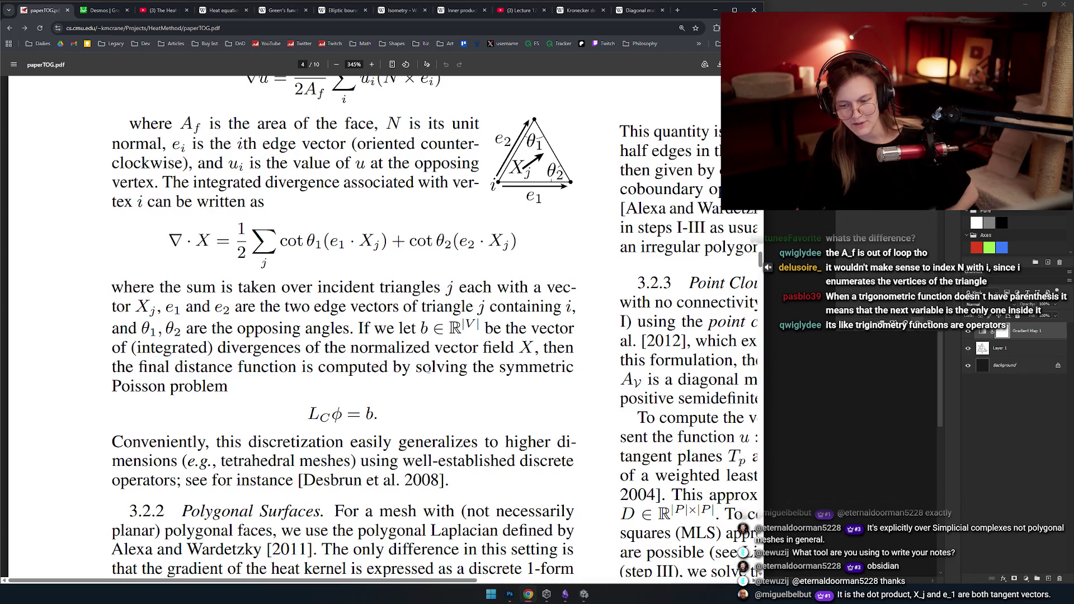
scroll(259, 396, "down", 2)
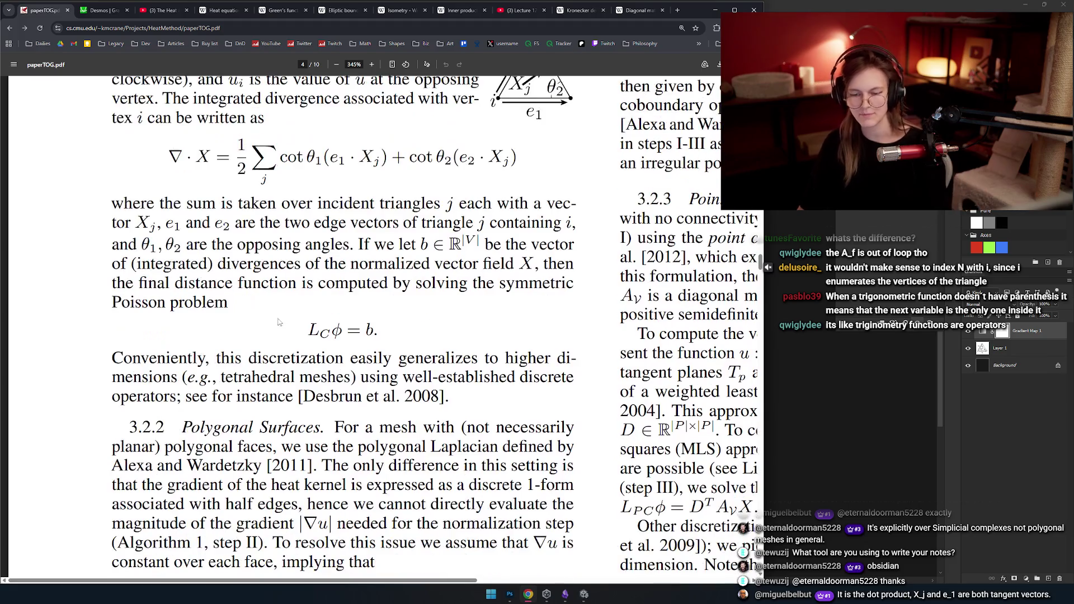
key("alt+Tab")
key("alt+Tab")
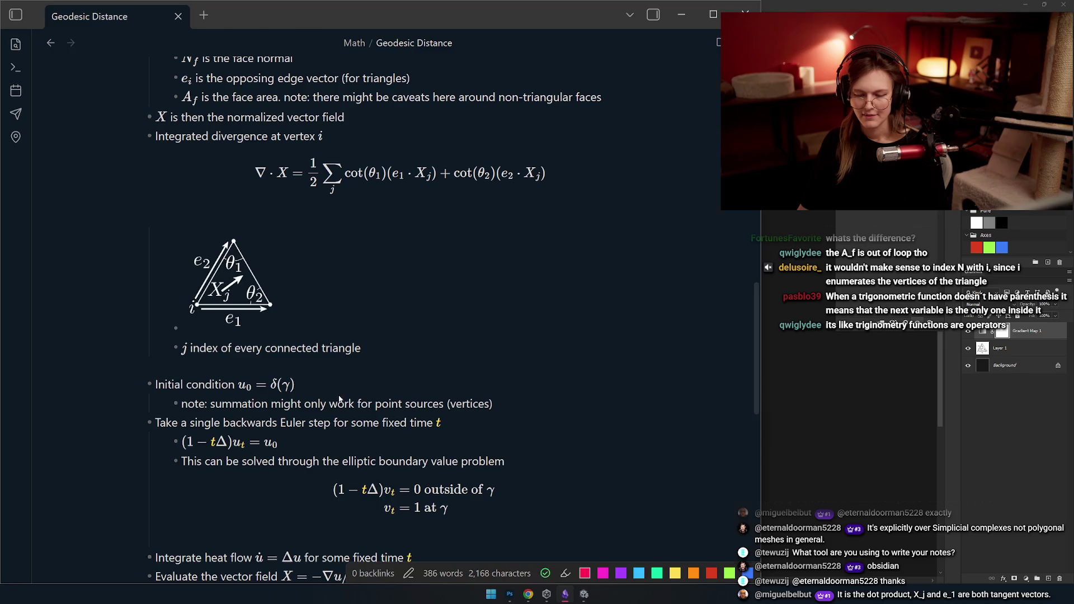
- Switch from the note back to the paper PDF
key("alt+Tab")
key("alt+Tab")
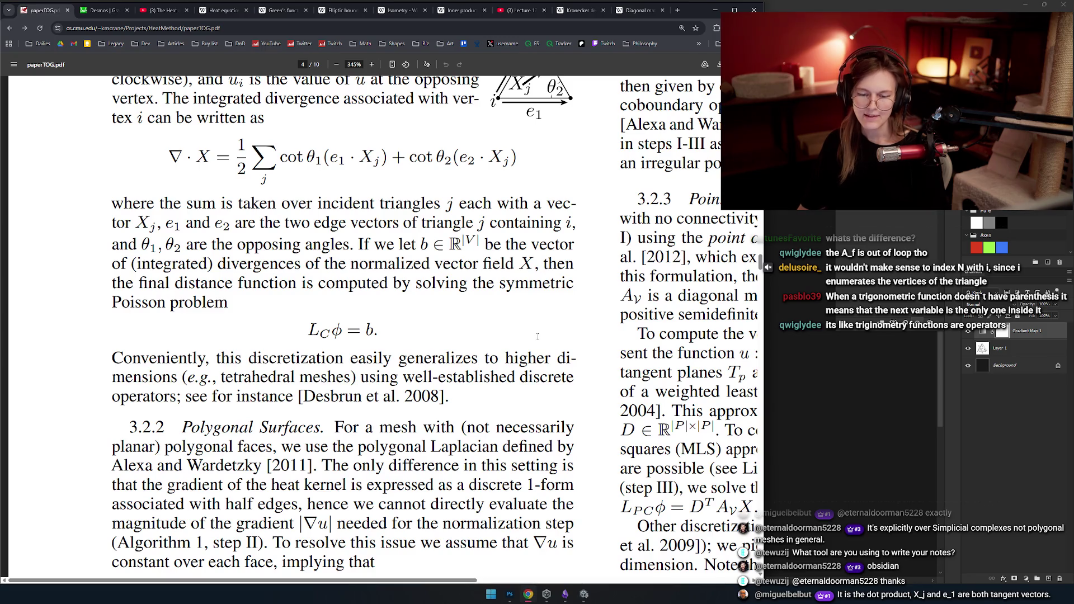
- Review the Poisson equation's ϕ and the 'integrated divergence' wording in the paper
left_click_drag(264, 358, 377, 329)
double_click(336, 330)
left_click(389, 331)
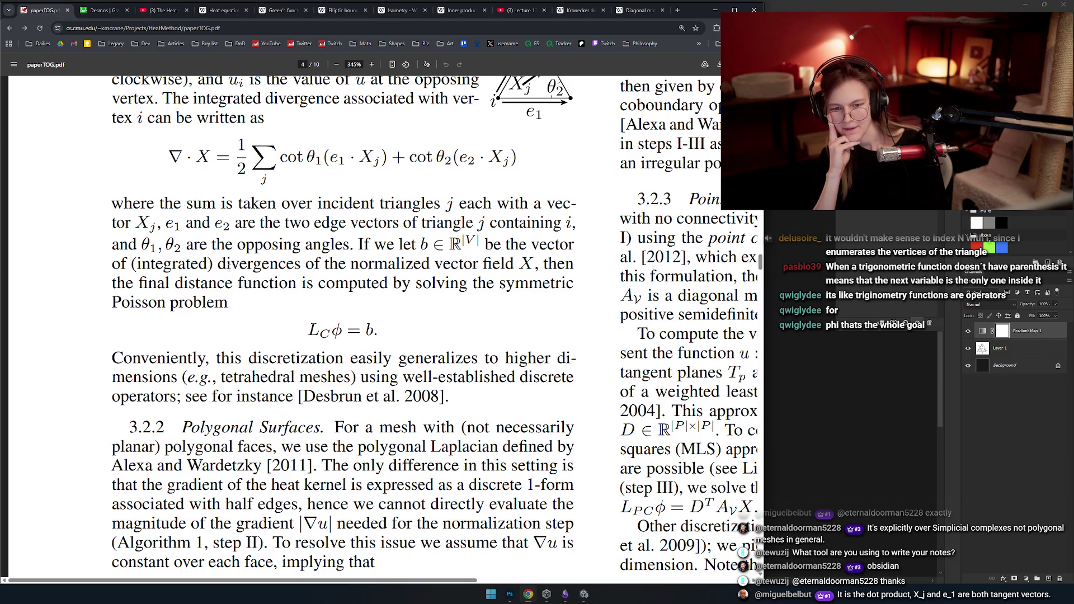
scroll(229, 265, "up", 1)
mouse_move(163, 183)
left_mouse_down()
mouse_move(280, 195)
mouse_move(340, 183)
left_mouse_up()
left_click(265, 182)
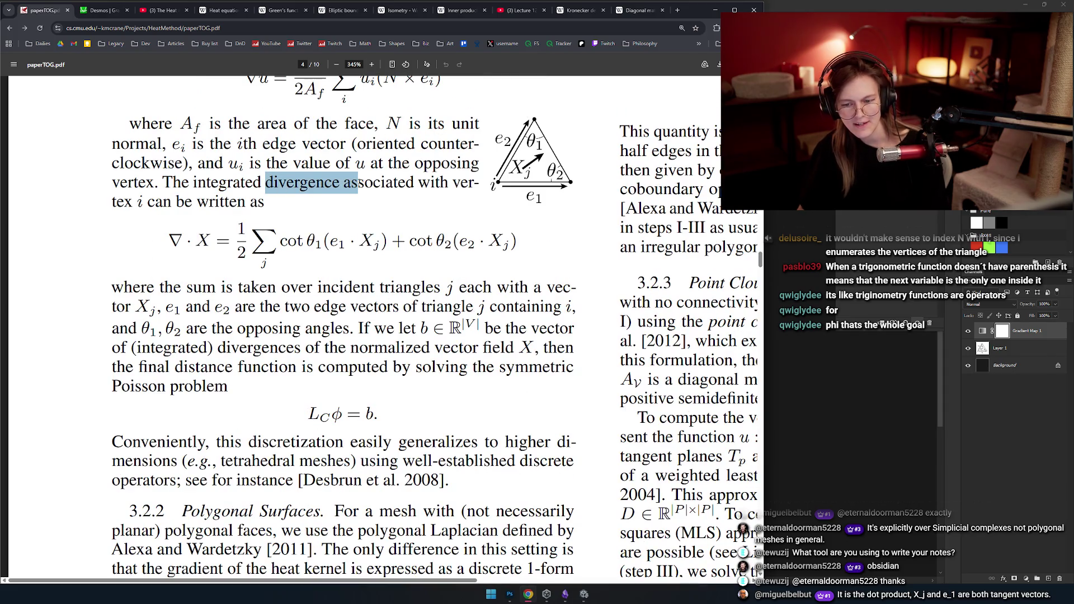
left_click(236, 183)
left_click_drag(192, 182, 341, 183)
left_click(203, 184)
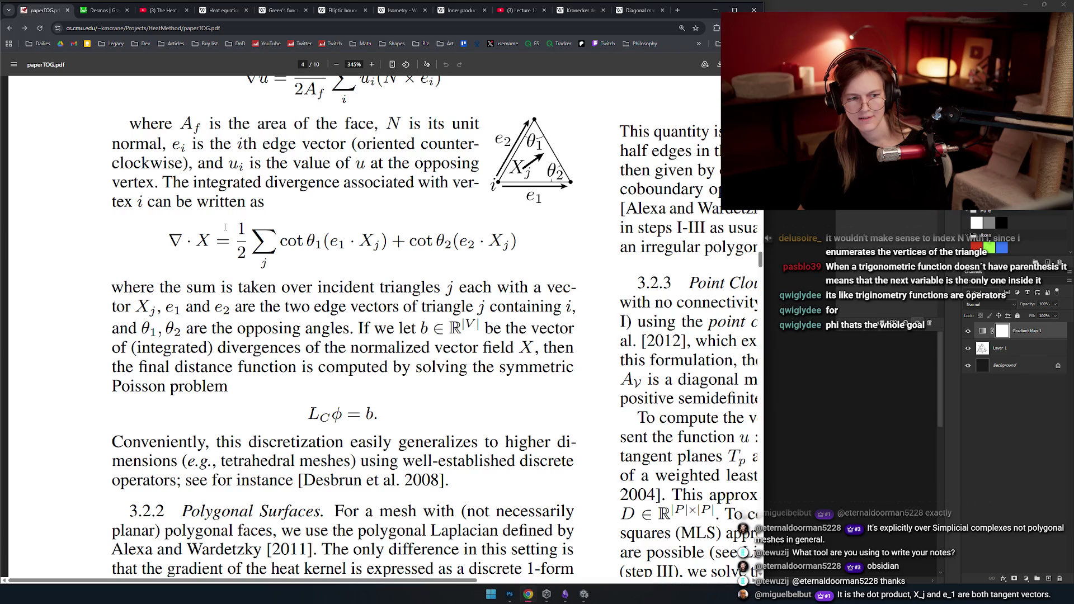
- Highlight ∇·X and the passage from integrated divergence through the equation while reading
left_click_drag(213, 238, 167, 244)
left_click(193, 189)
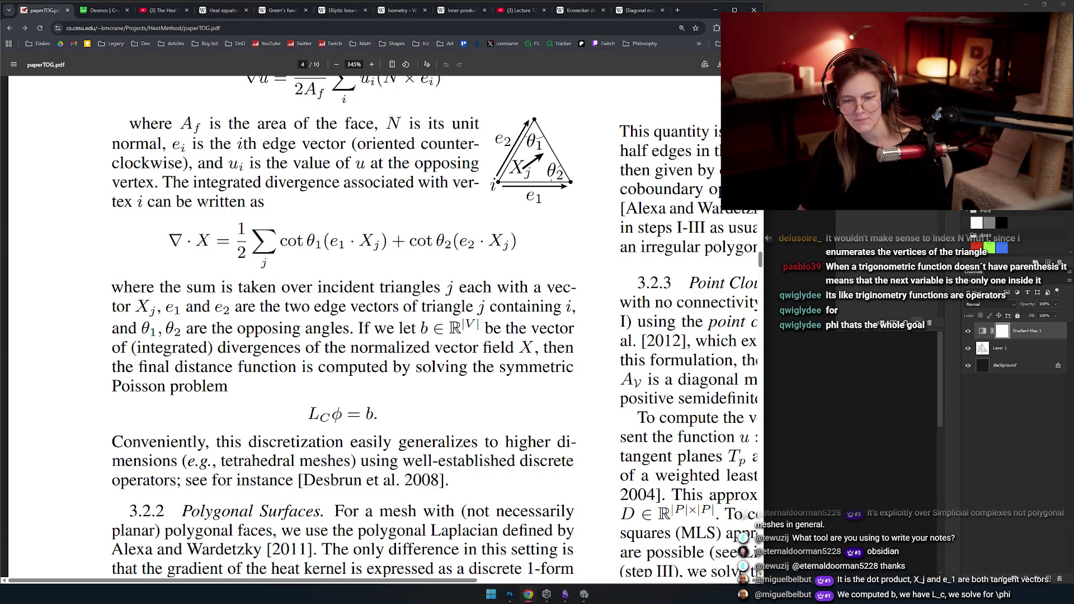
left_click_drag(192, 190, 276, 243)
left_click(264, 197)
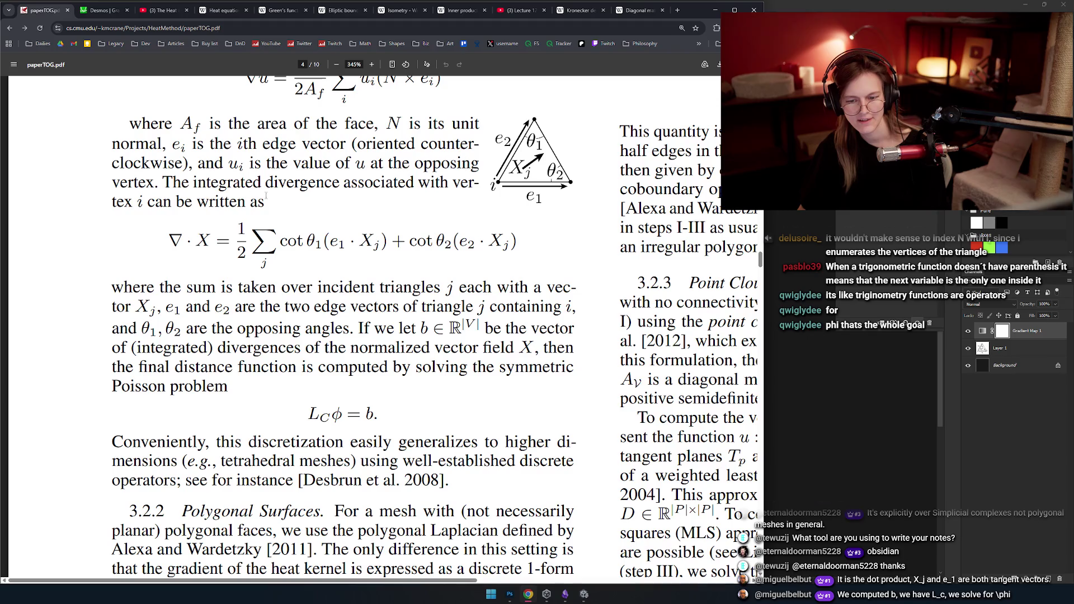
scroll(268, 195, "down", 1)
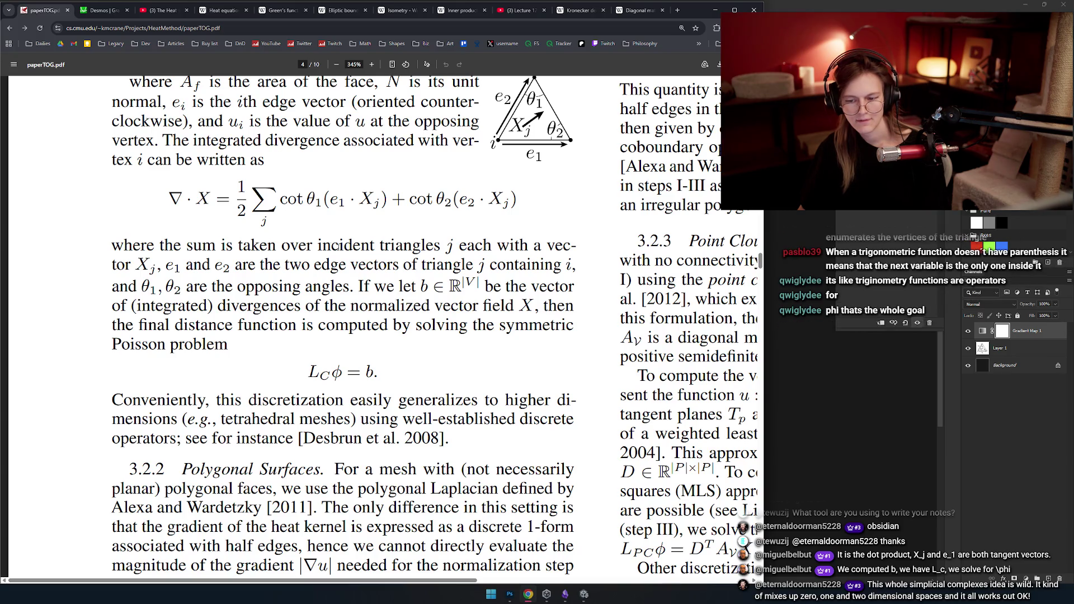
scroll(332, 242, "up", 1)
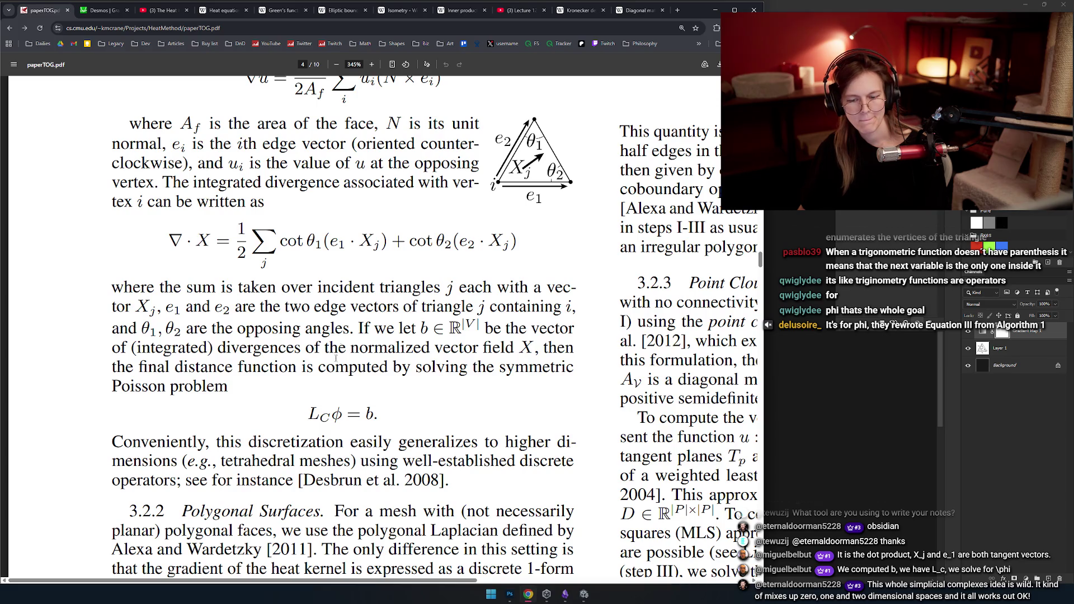
scroll(397, 344, "down", 1)
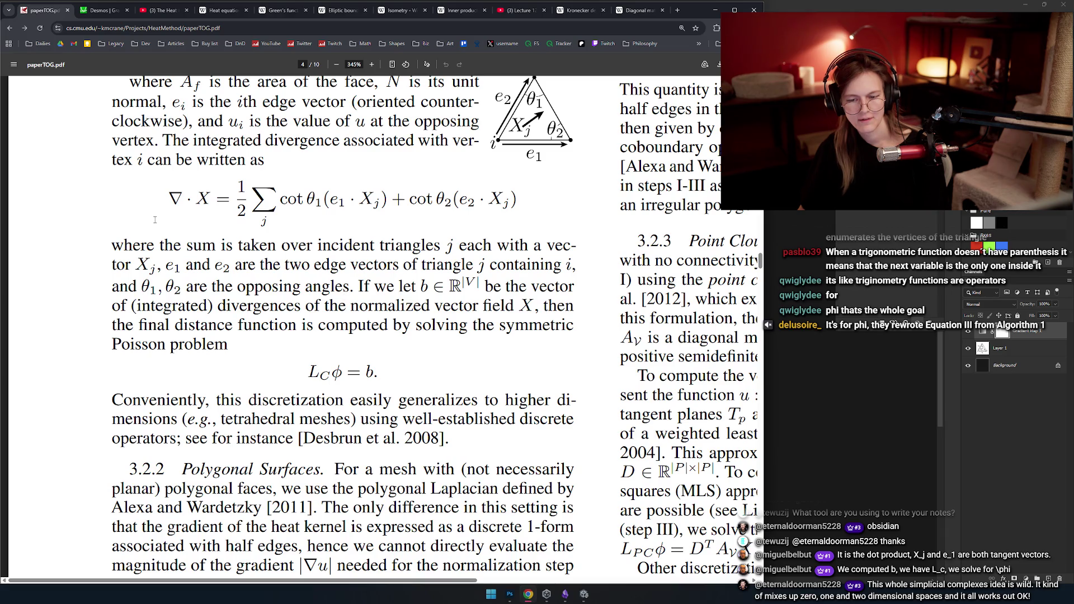
- Reread the divergence equation line, then bring the Geodesic Distance note forward
left_click_drag(167, 197, 469, 202)
left_click(566, 209)
left_click_drag(166, 197, 390, 207)
left_click(391, 208)
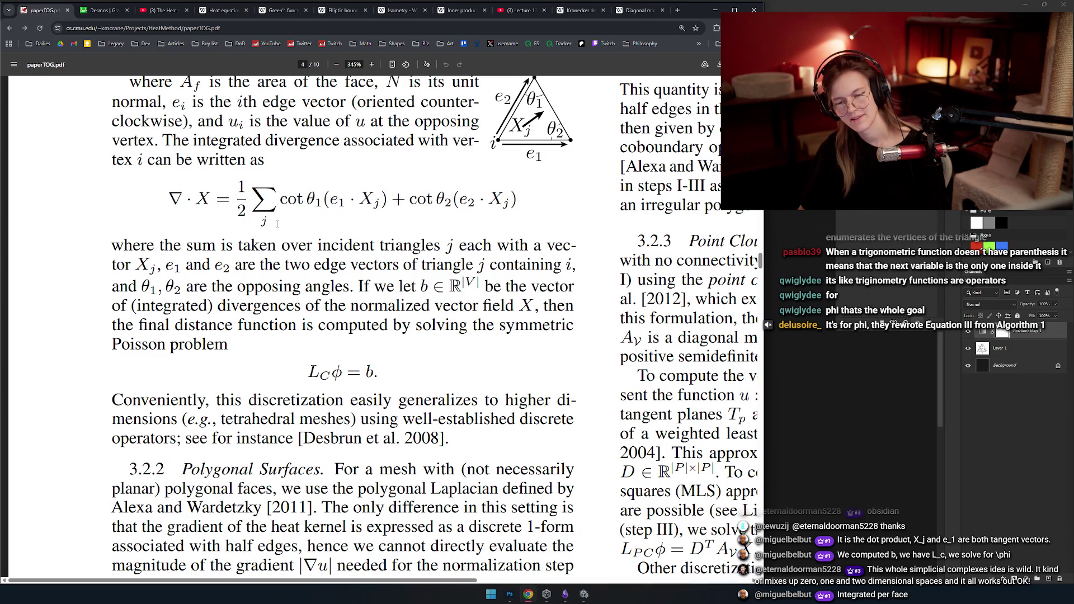
key("alt+Tab")
key("alt+Tab")
key("Tab")
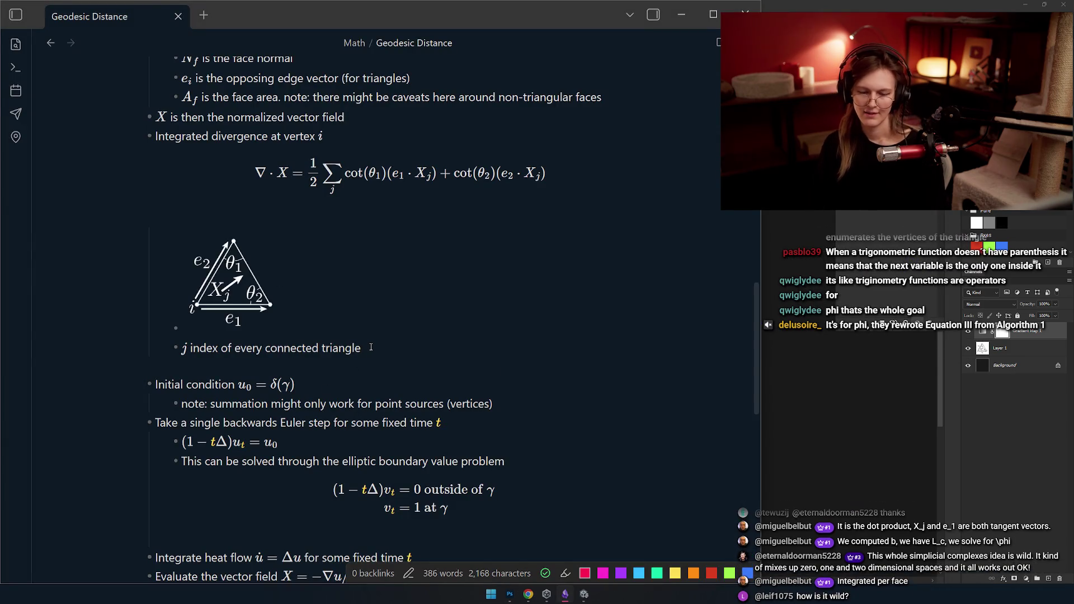
- Add a top-level bullet: 'Let b hold all the integrated divergences at each vertex', fixing typos
left_click(370, 347)
key("Return")
key("shift+Tab")
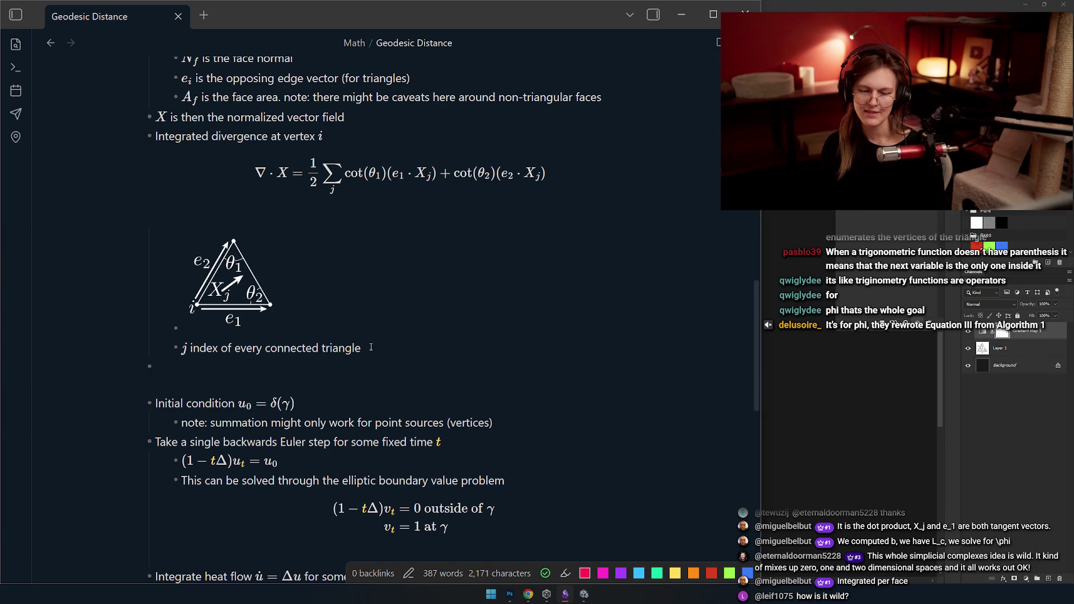
type("Let ")
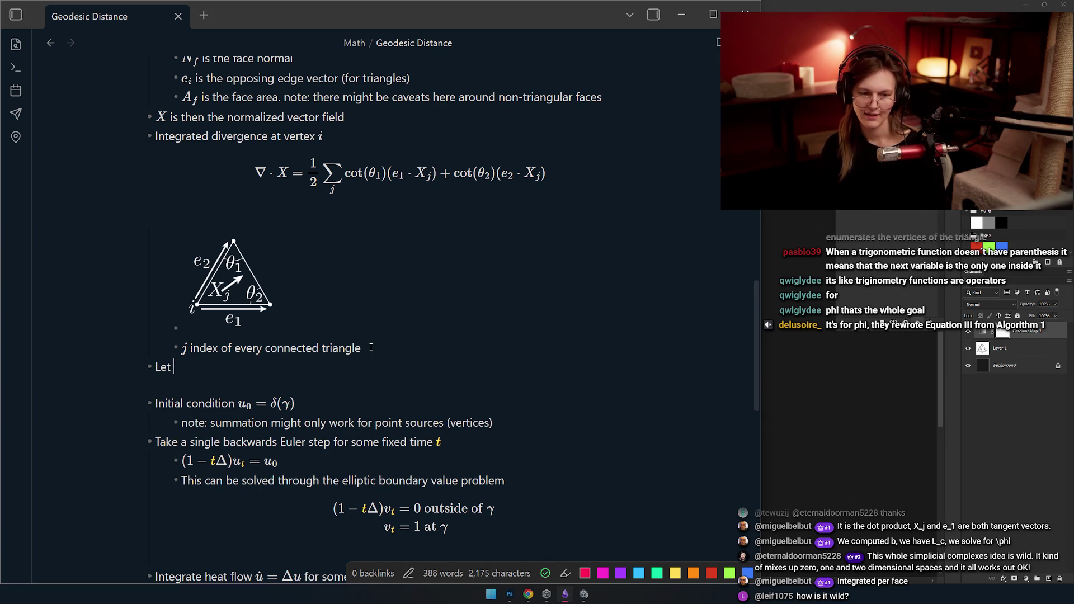
type("$")
type("\\b")
key("Left")
key("BackSpace")
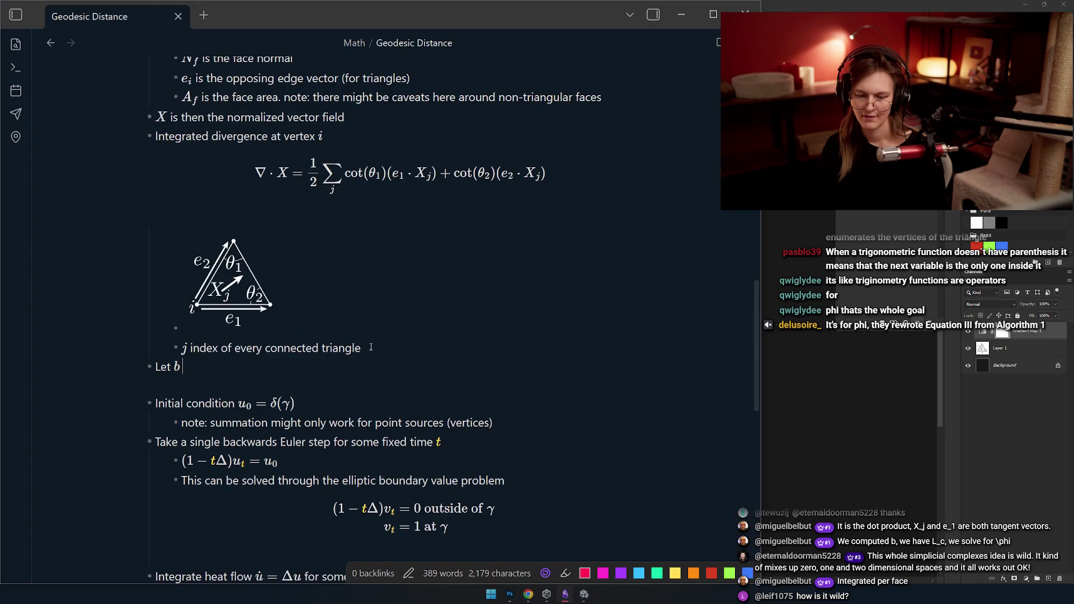
type("hld al")
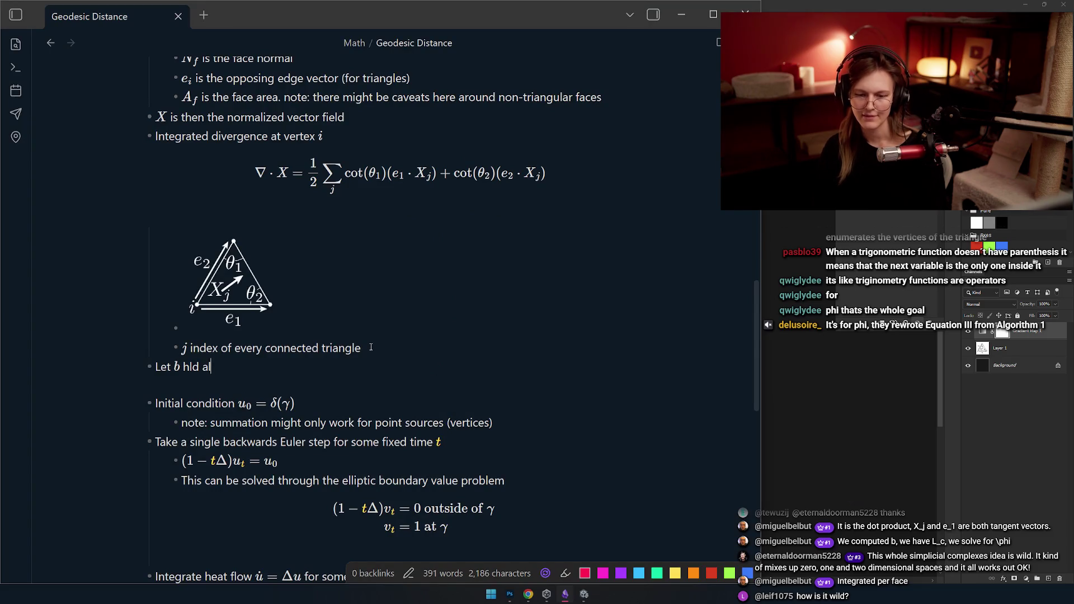
key("BackSpace")
type("old all the inre")
key("BackSpace")
key("BackSpace")
type("tegrated divergences")
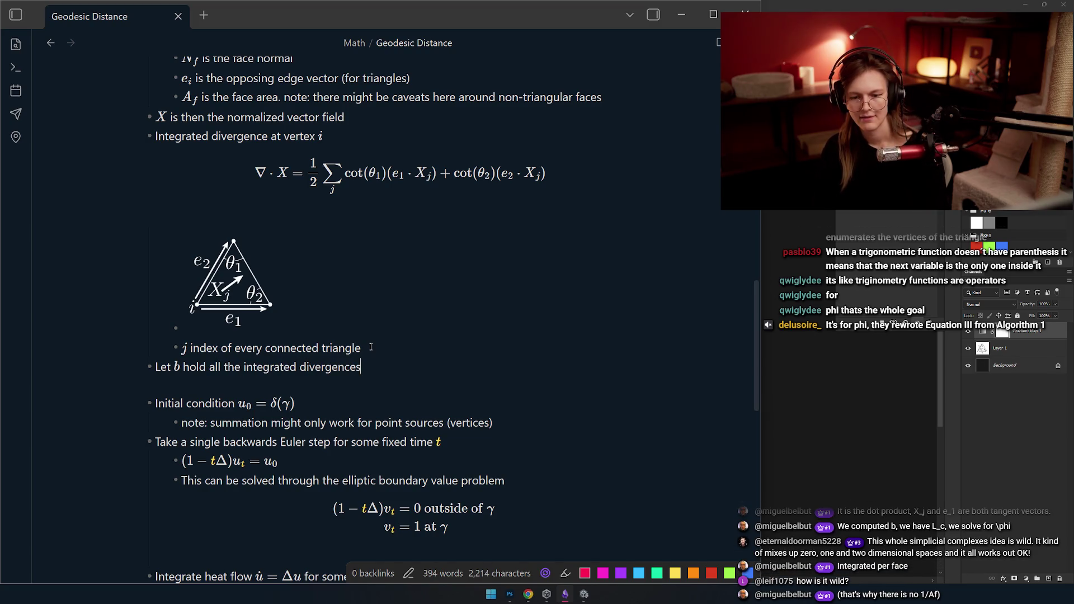
type(" at each vertex")
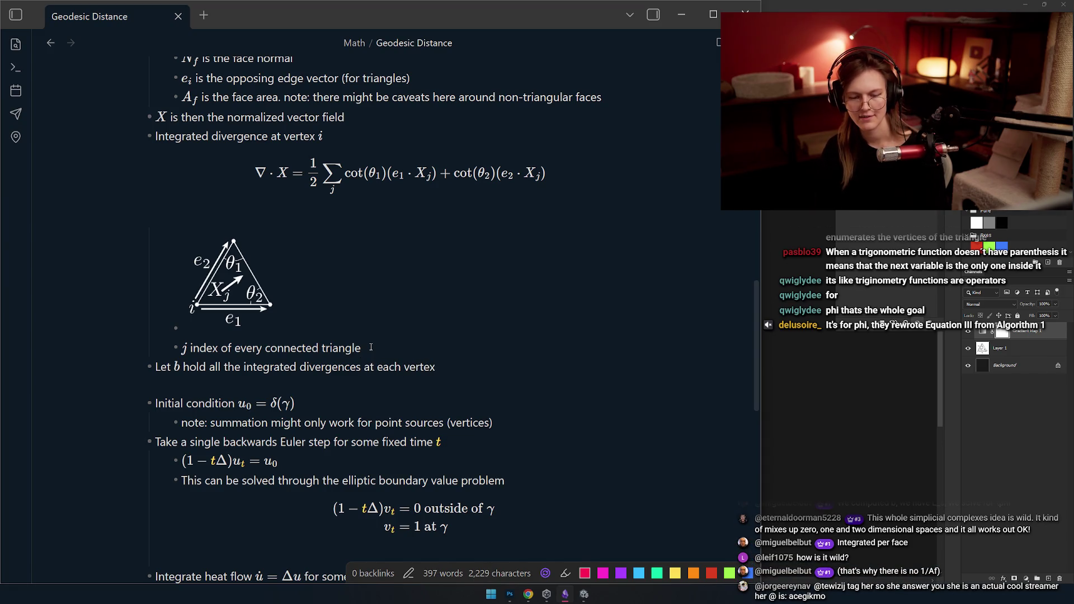
- Start a new bullet reading 'Then' below the b definition
key("Return")
type("Then")
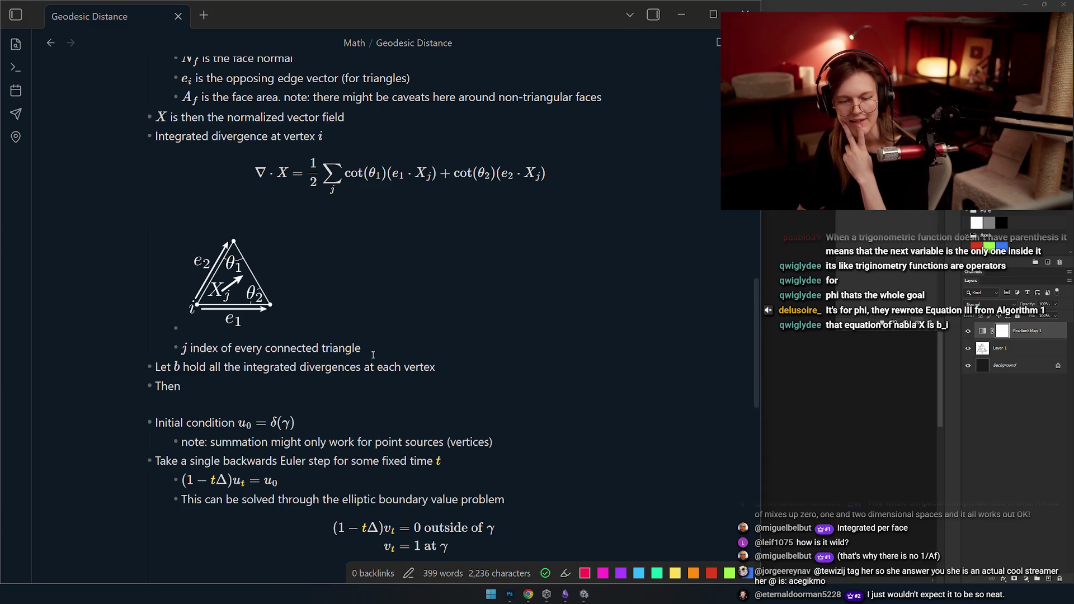
- Delete the word 'Then' and indent the now-empty bullet under the b definition
left_click(400, 353)
key("Down")
key("End")
key("Up")
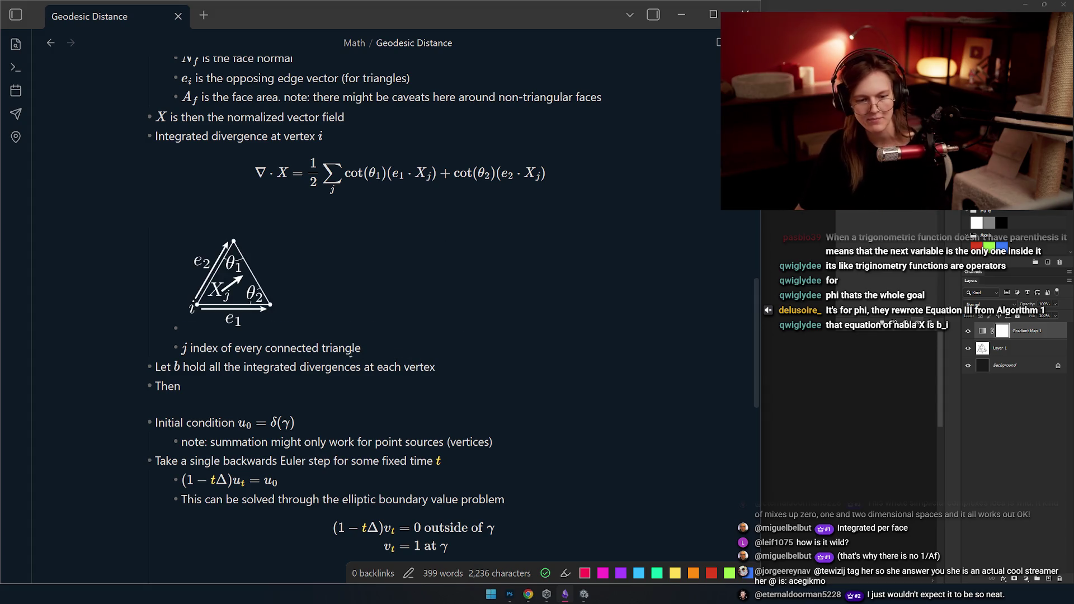
left_click(459, 370)
scroll(250, 350, "down", 1)
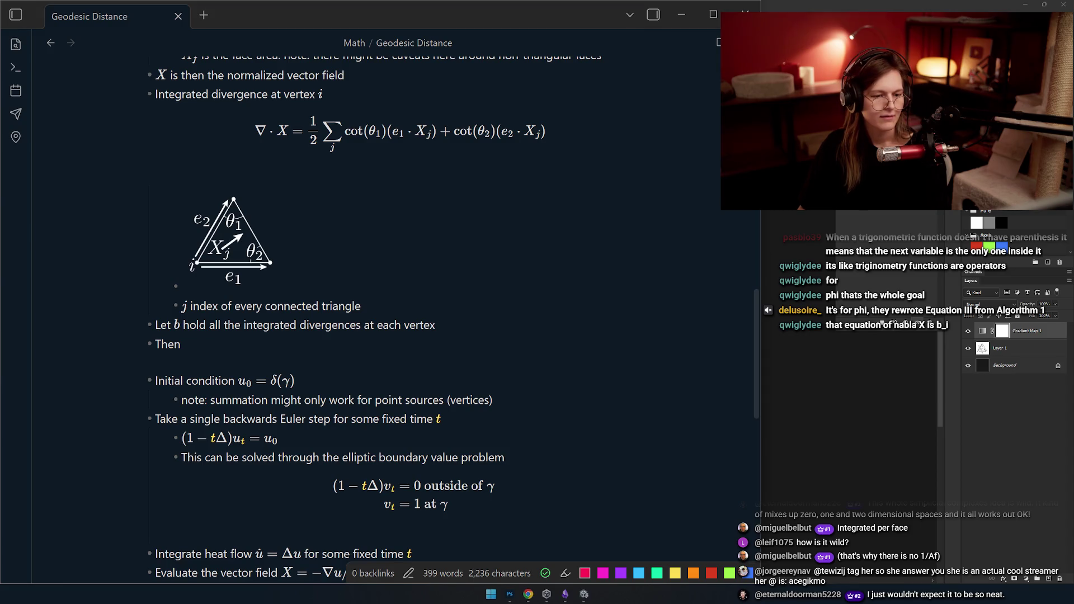
left_click(255, 344)
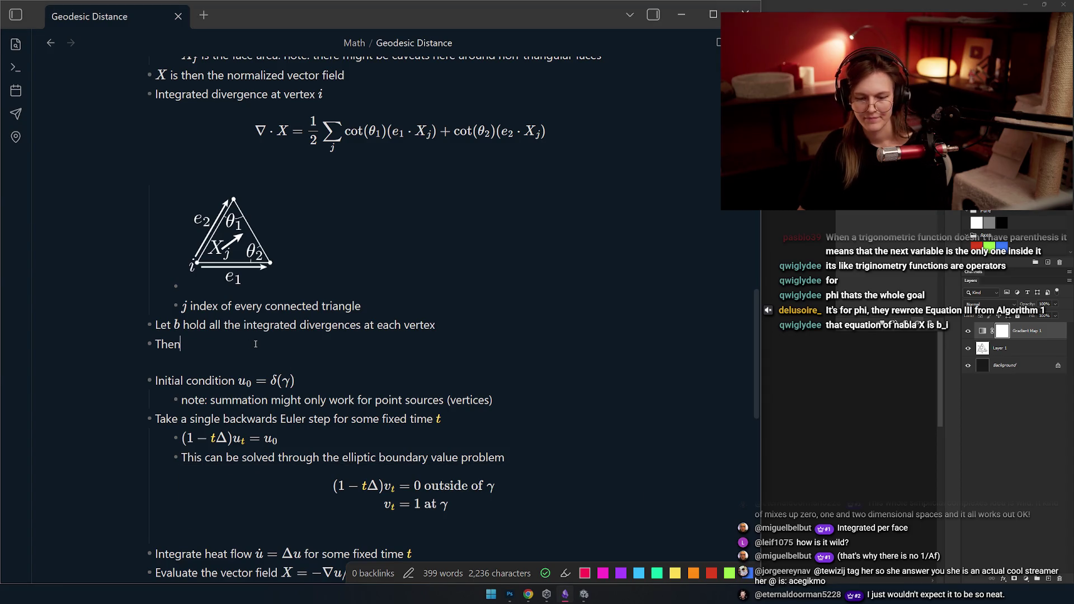
key("shift+Home")
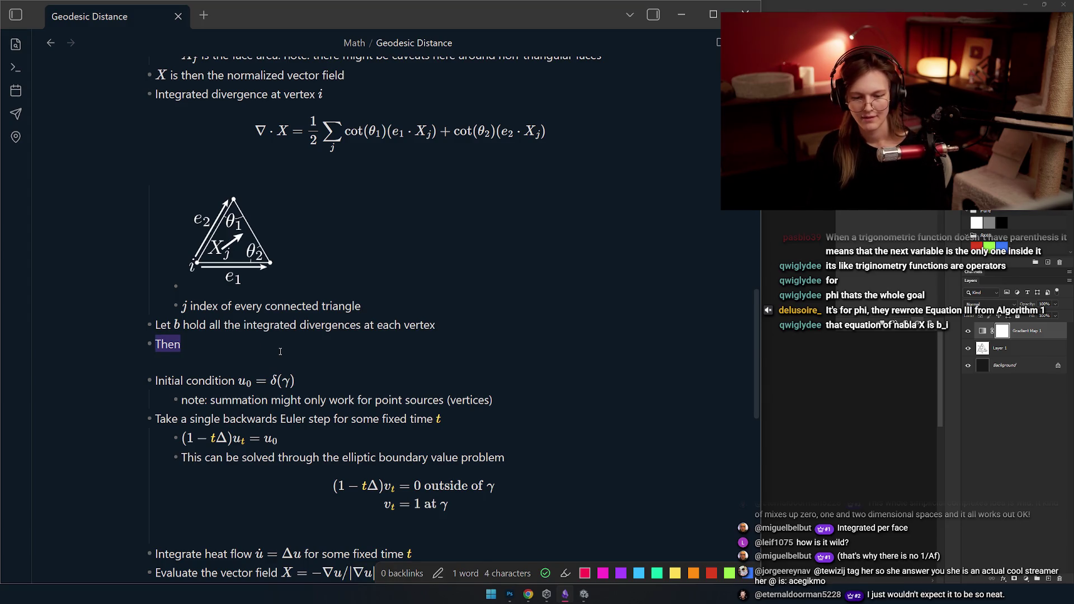
key("BackSpace")
key("Tab")
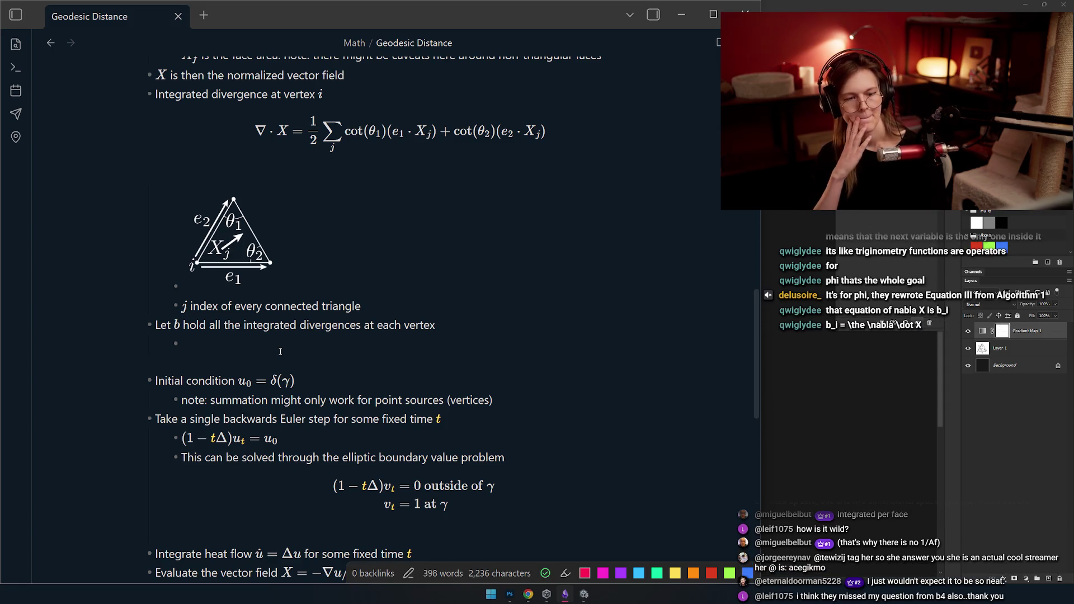
- Switch over to the heat-method paper PDF in Chrome
key("alt+Tab")
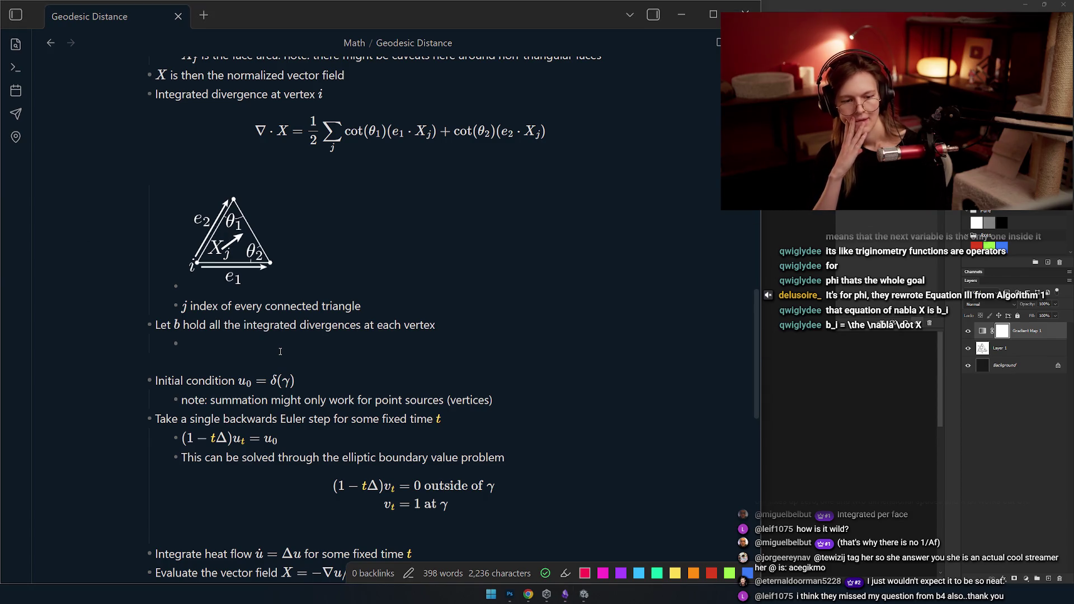
key("alt+Tab")
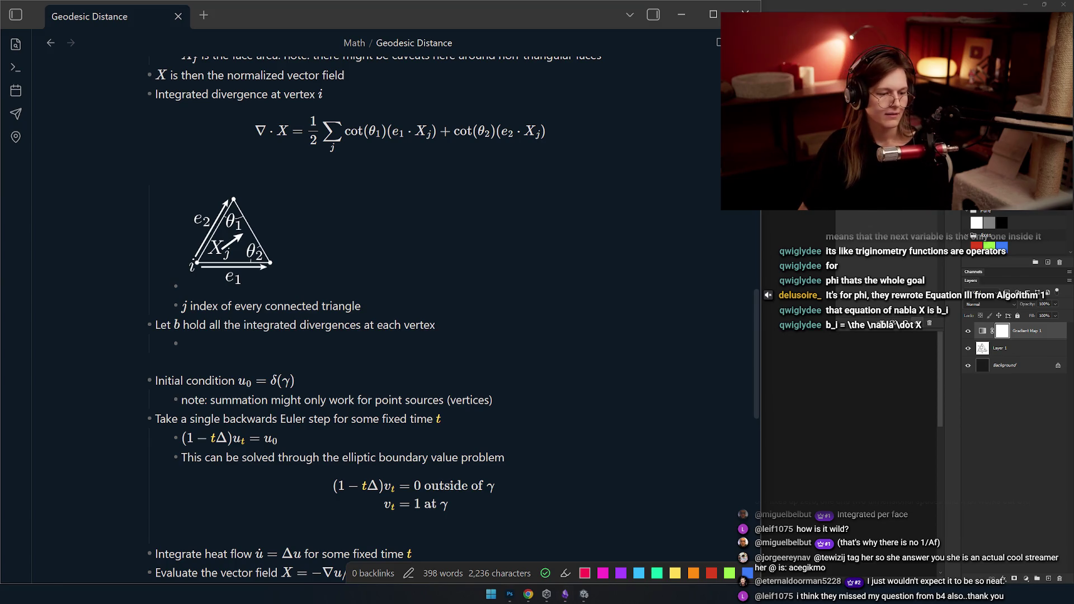
key("alt+Tab")
key("Tab")
key("Tab")
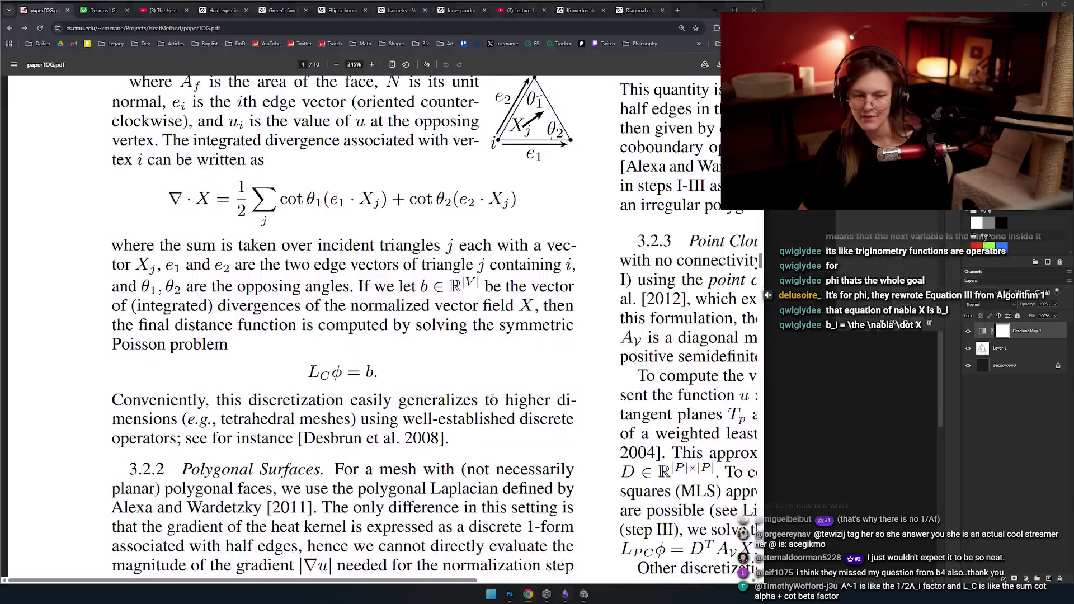
- Mark L_C in the paper, then write $L_C\phi=b$ on the sub-bullet with an empty bullet above it
left_click_drag(308, 369, 319, 378)
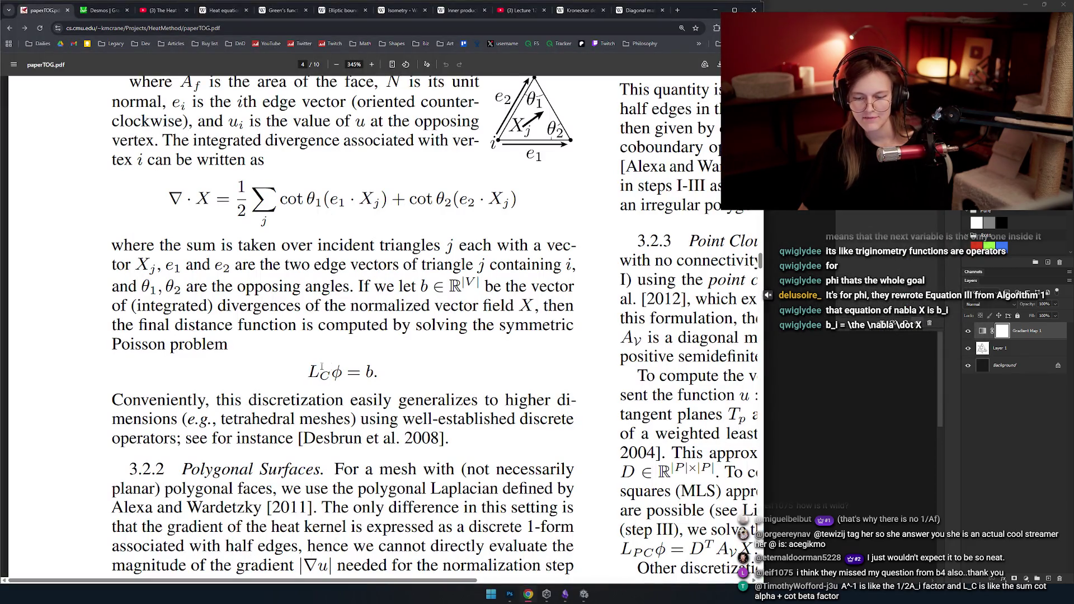
key("alt+Tab")
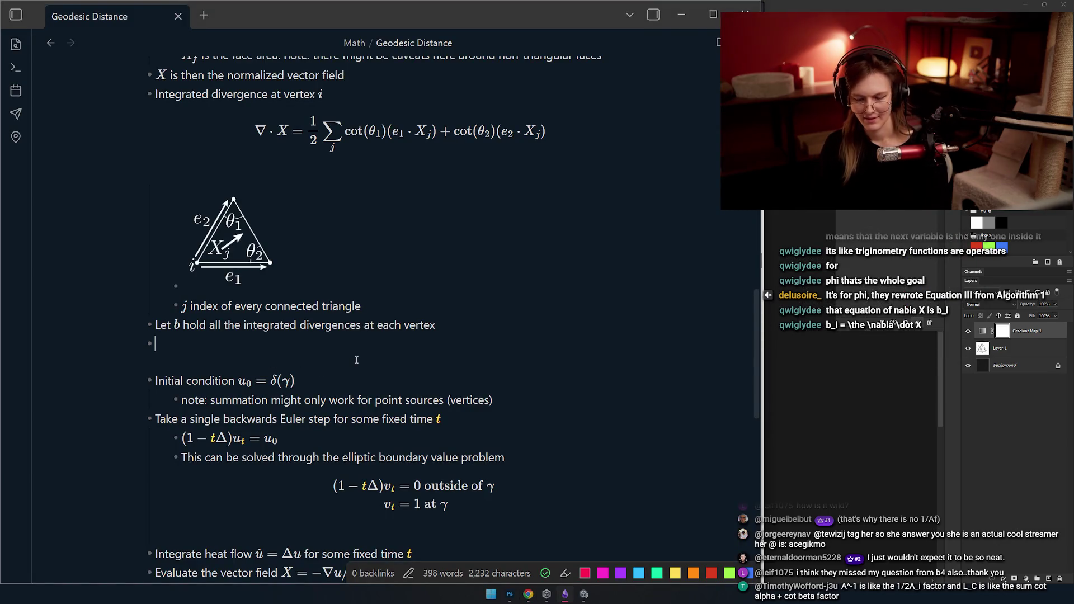
type("$L_C\\phi=b$")
key("End")
key("Home")
key("Return")
key("Up")
key("Down")
- Flip to the paper PDF to compare and return to the note
key("Up")
key("alt+Tab")
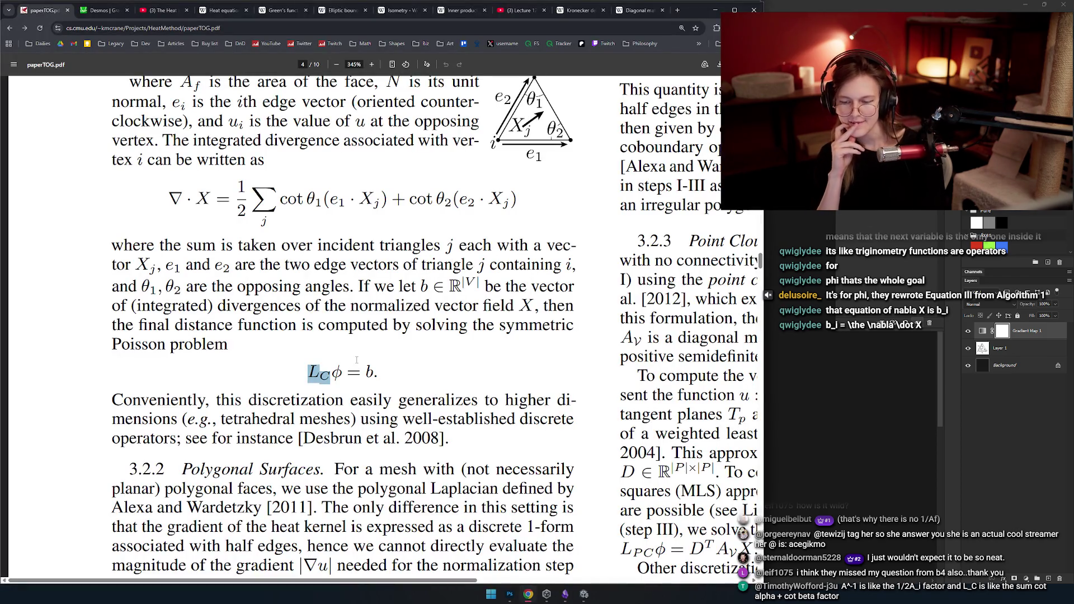
key("alt+Tab")
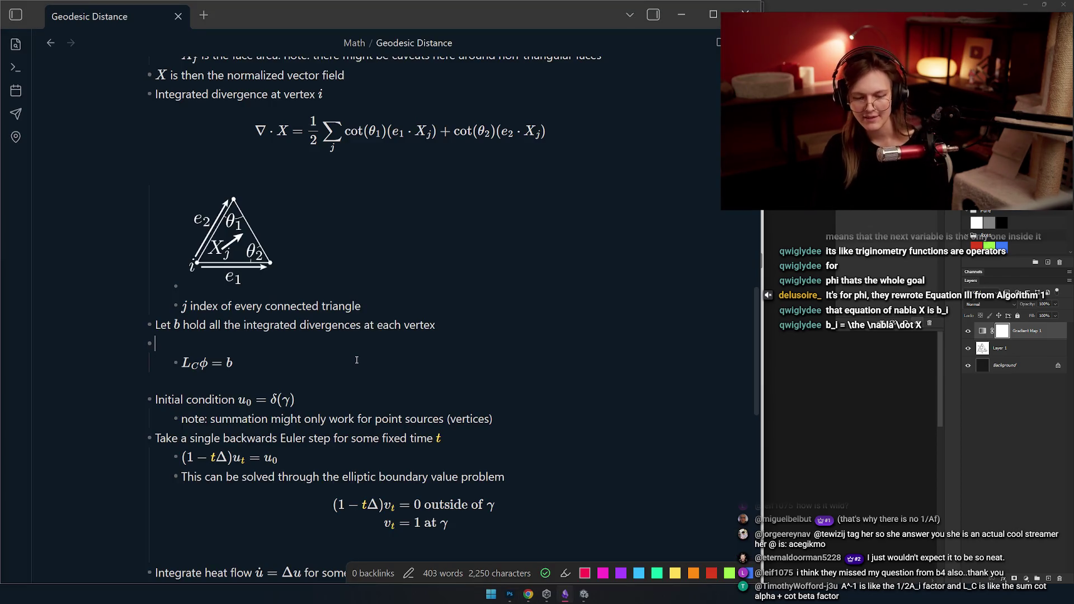
type("fional")
- Write 'The final distance function is computed by solving the symmetric poisson', checking the paper's wording
key("shift+Home")
type("The final dist")
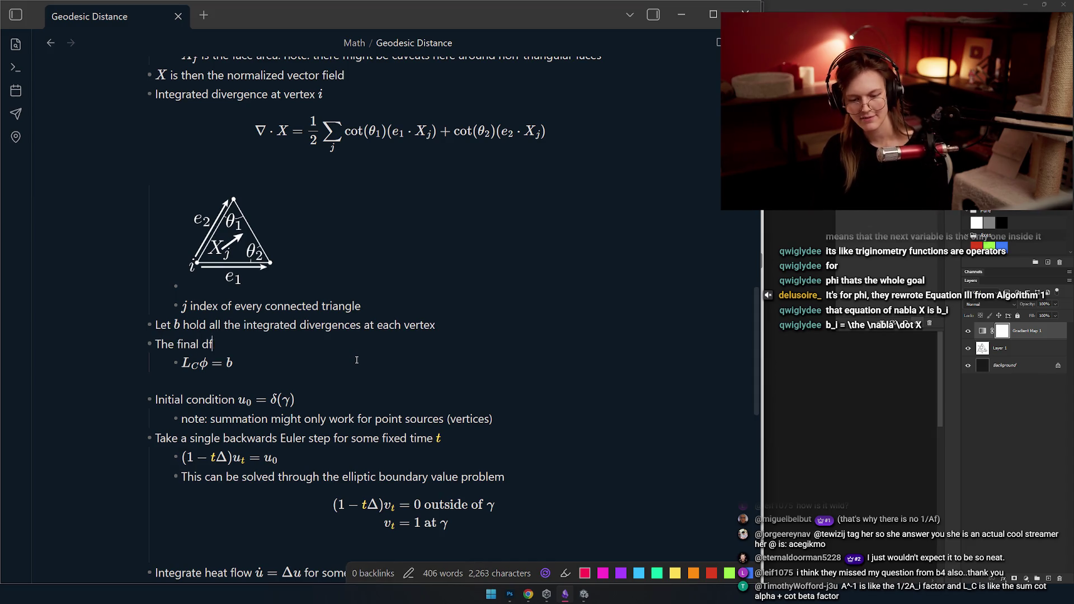
type("ance function")
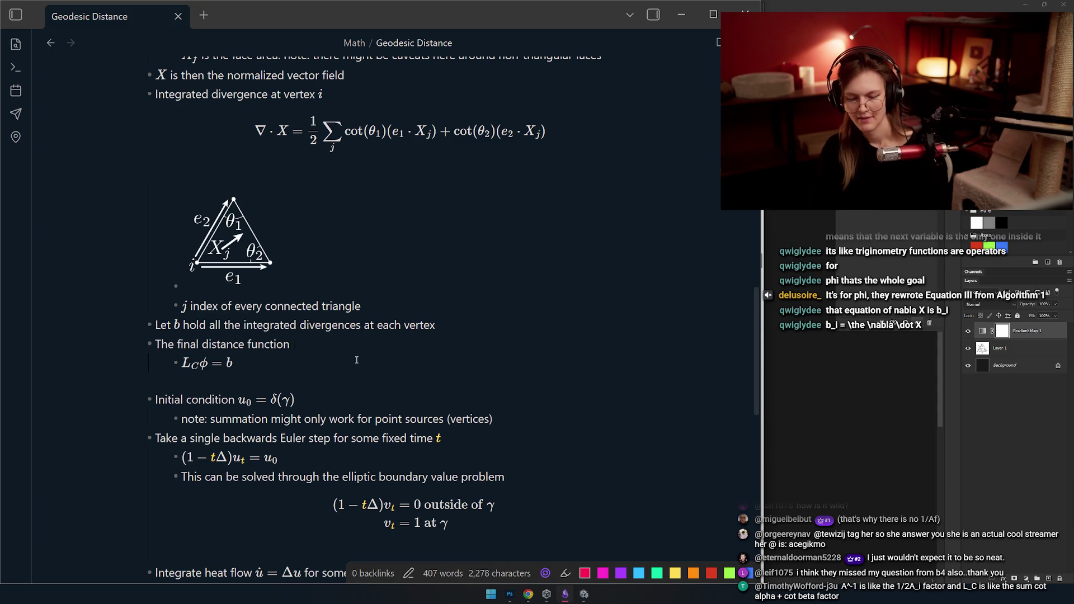
key("alt+Tab")
key("alt+Tab")
type("n is compute")
key("alt+Tab")
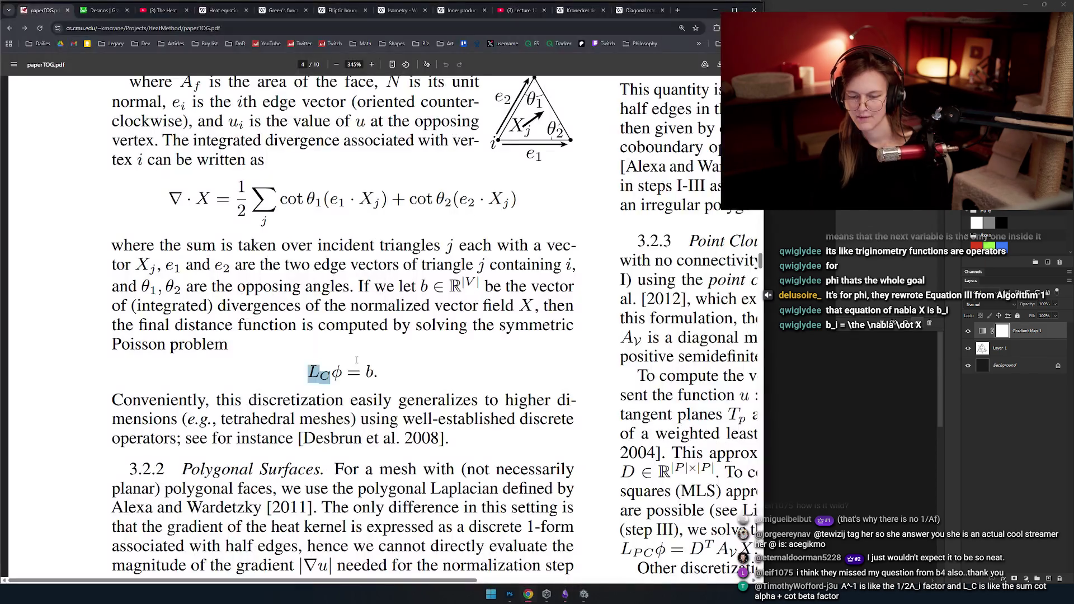
key("alt+Tab")
key("BackSpace")
type("d b")
type("ing the poit")
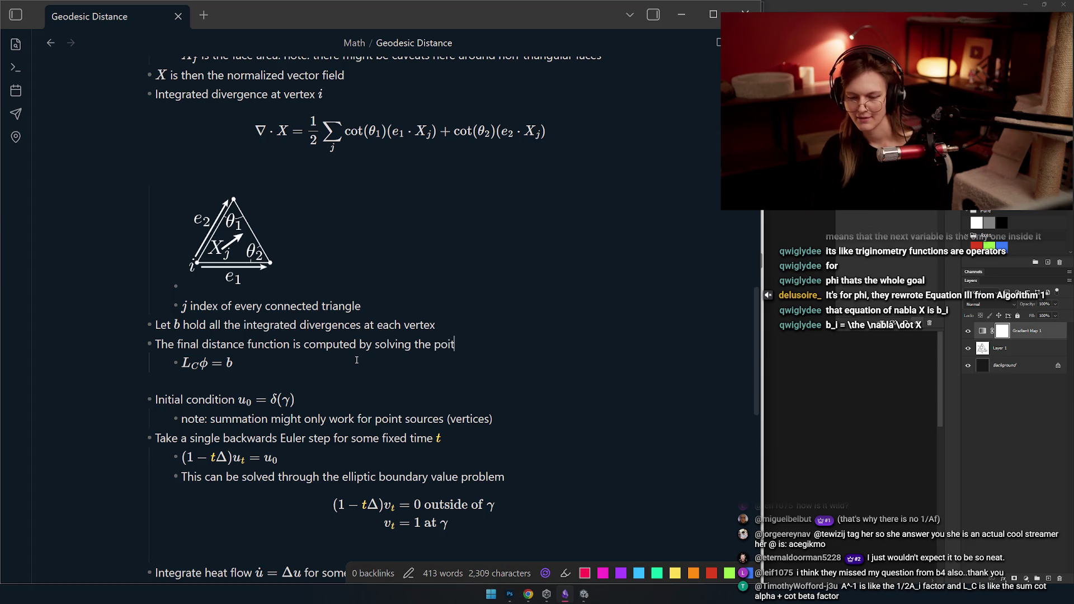
type("sson erq")
key("BackSpace")
key("BackSpace")
type("quasti")
- Finish the sentence with 'equation', correcting the misspelled 'equast'
key("alt+Tab")
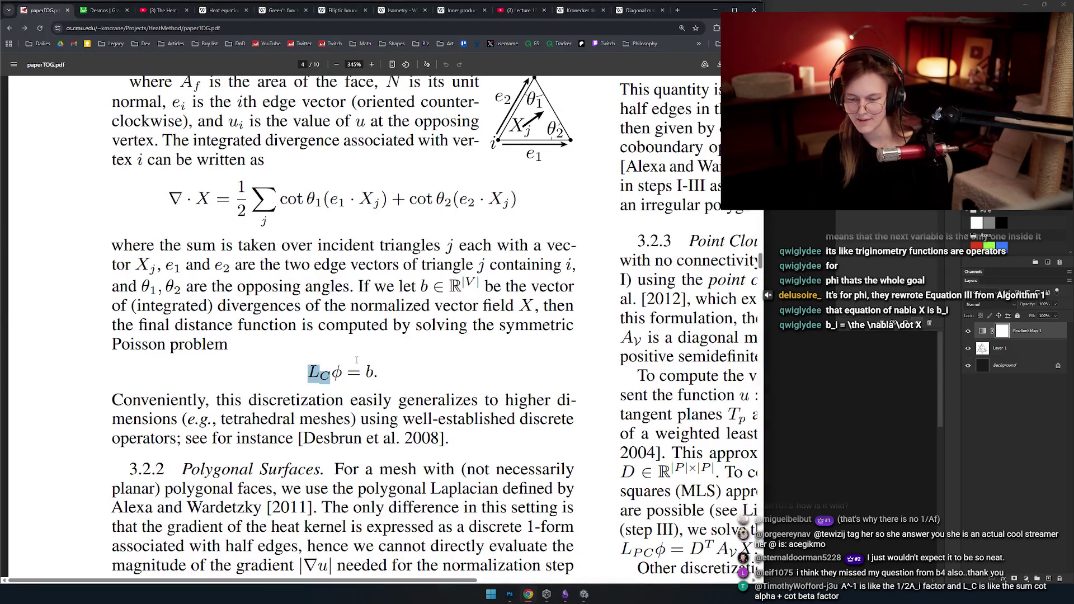
key("alt+Tab")
key("ctrl+shift+Left")
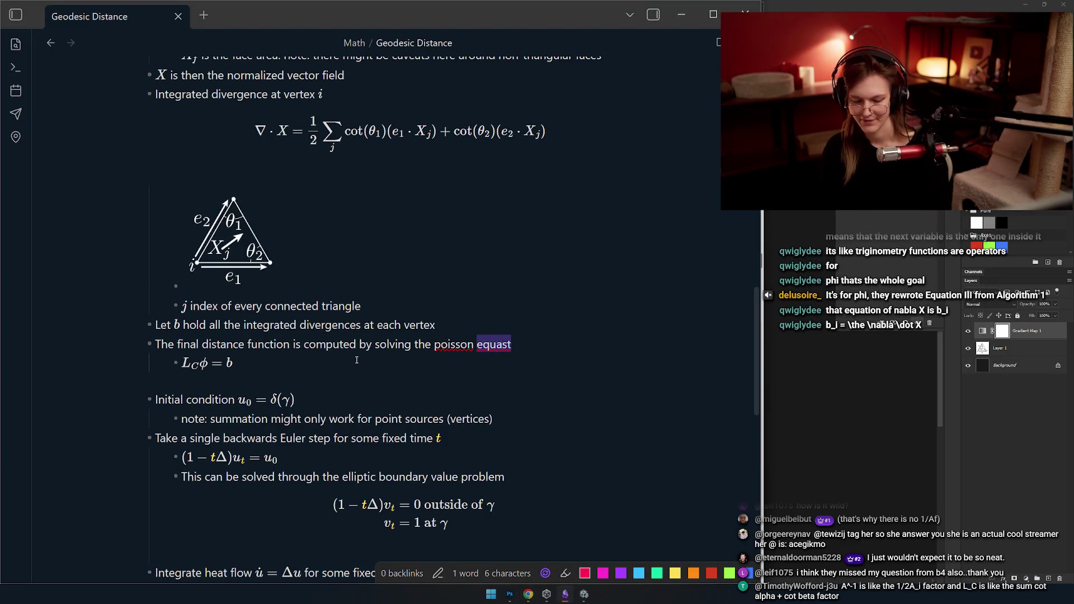
key("ctrl+Left")
type("symmetric")
key("End")
key("BackSpace")
key("BackSpace")
type("tion")
key("Down")
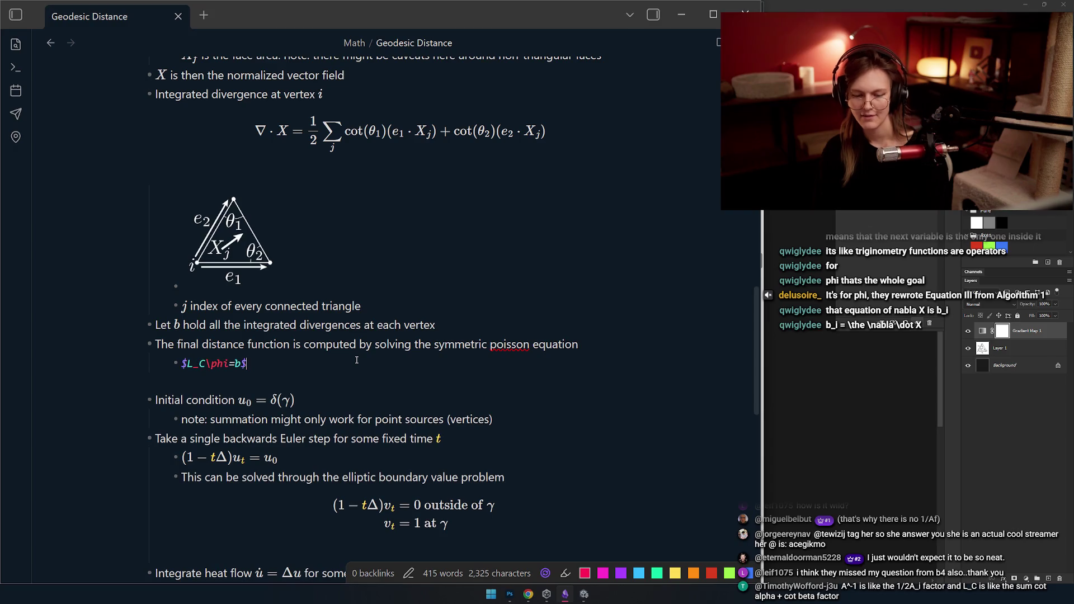
- Verify against the paper, then move to the empty line below the L_C φ = b formula
key("alt+Tab")
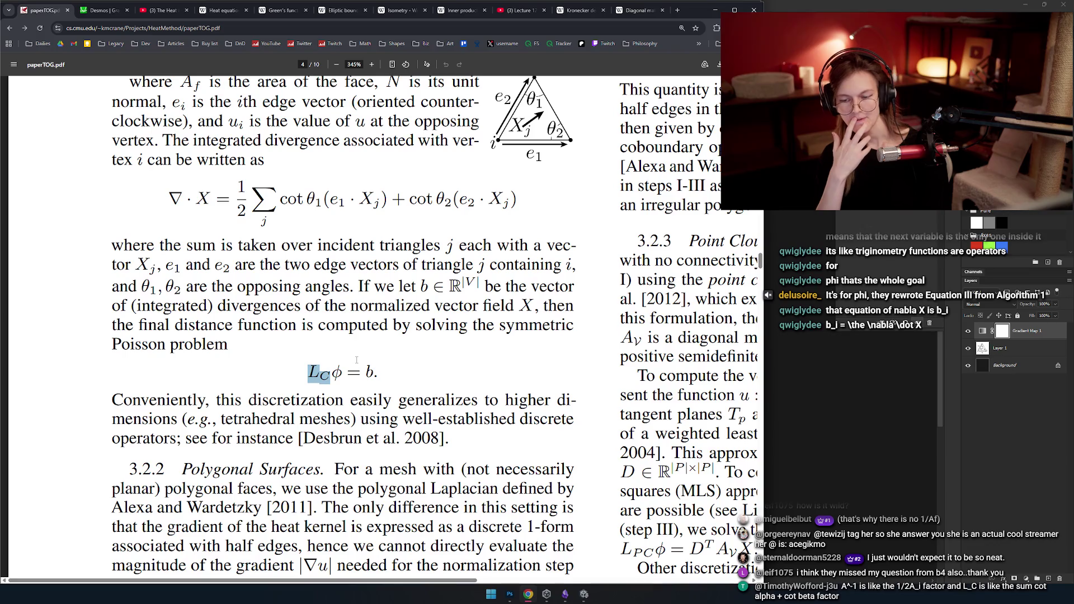
key("alt+Tab")
left_click(356, 362)
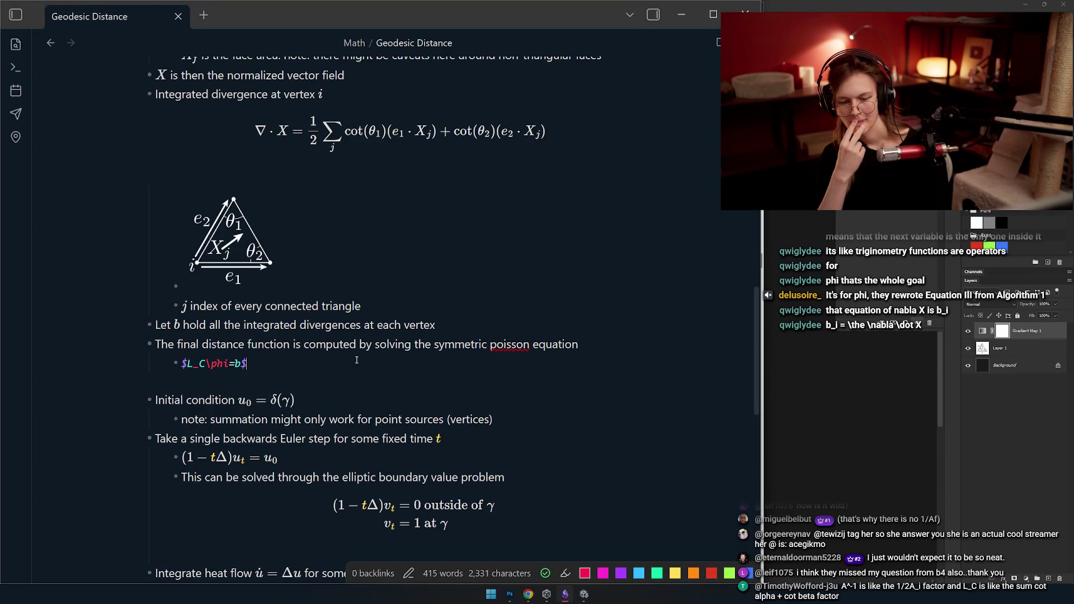
left_click(331, 390)
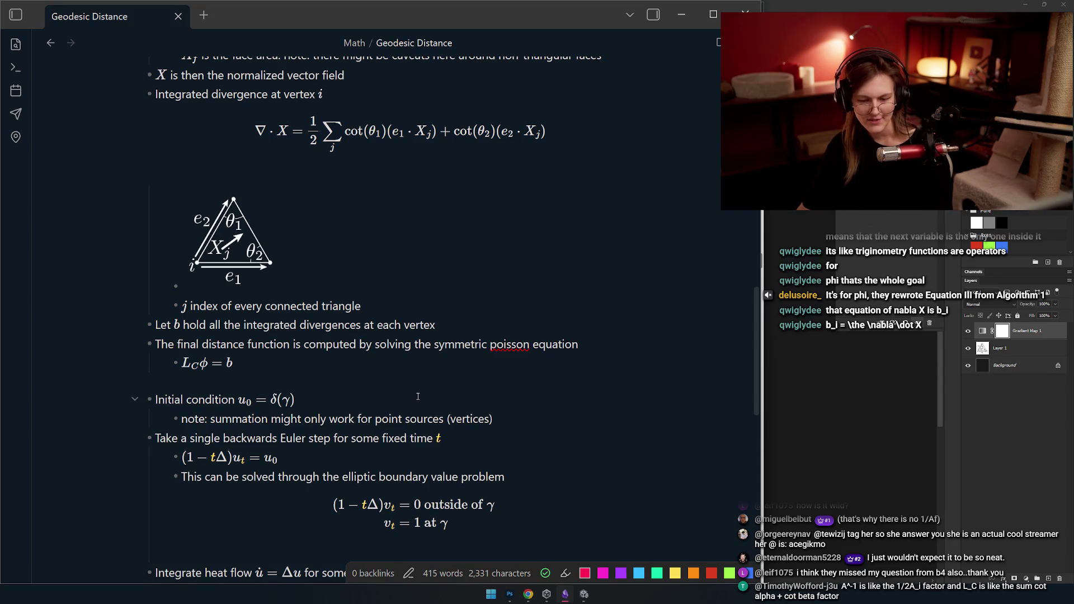
scroll(422, 398, "down", 2)
scroll(422, 398, "up", 1)
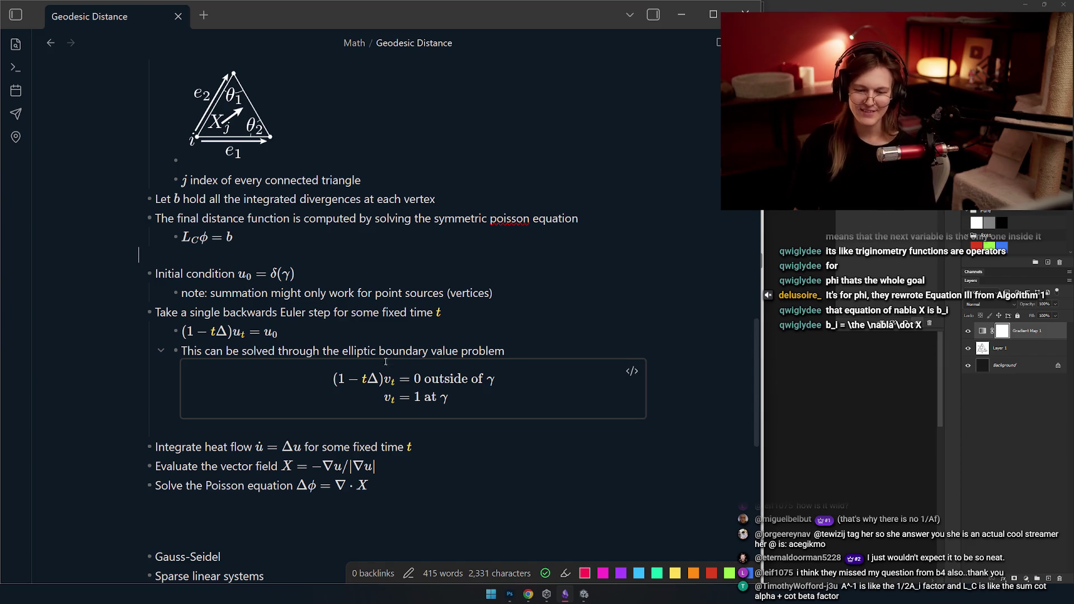
scroll(268, 285, "up", 2)
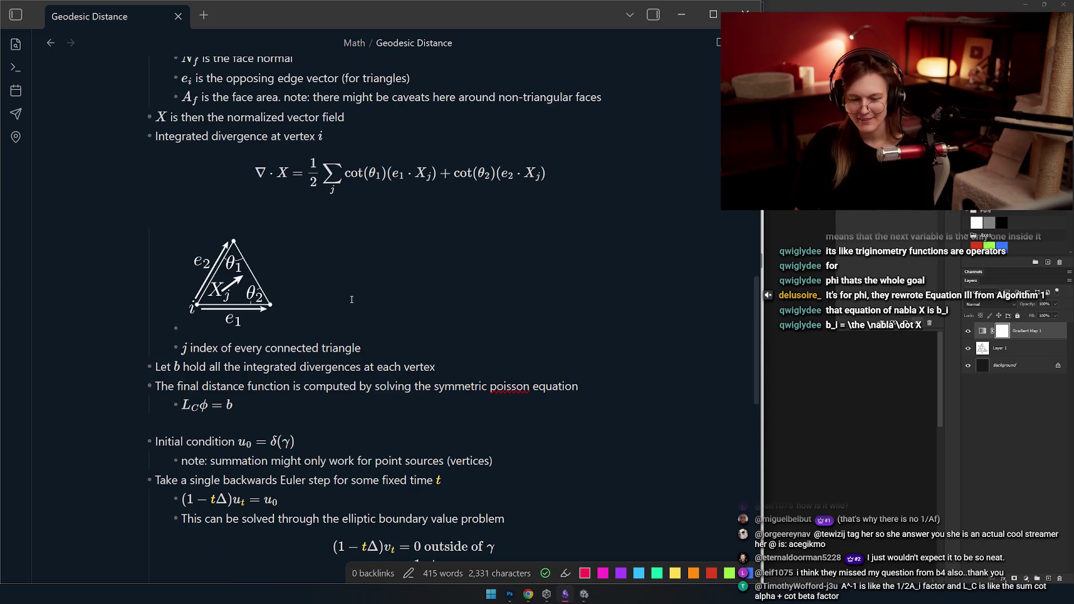
scroll(277, 319, "down", 2)
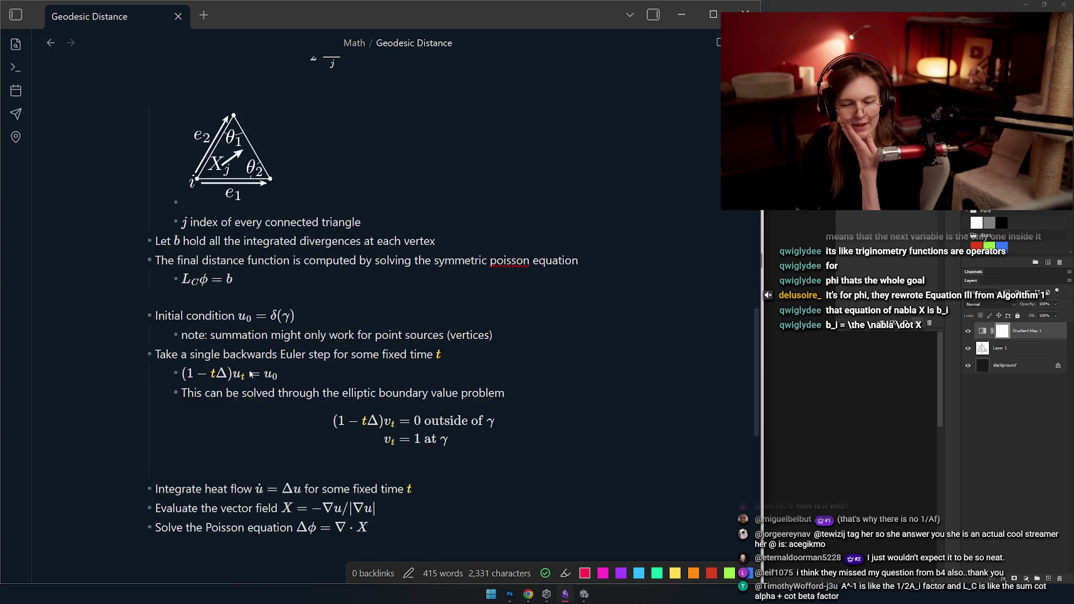
- Remove the blank line under L_C φ = b and the blank lines above the phi definition
key("BackSpace")
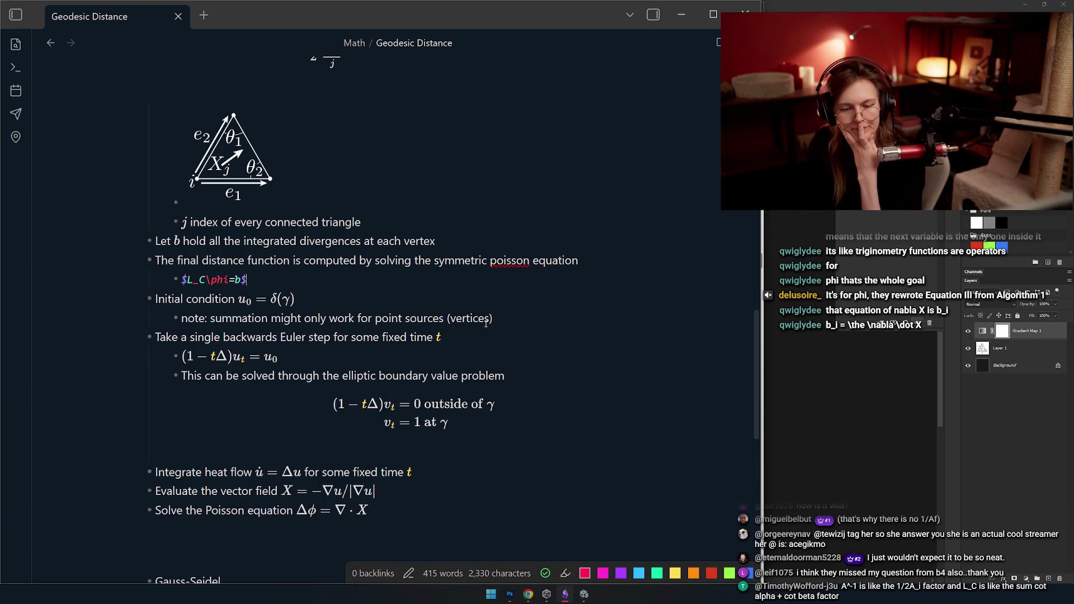
left_click(359, 217)
scroll(369, 269, "up", 5)
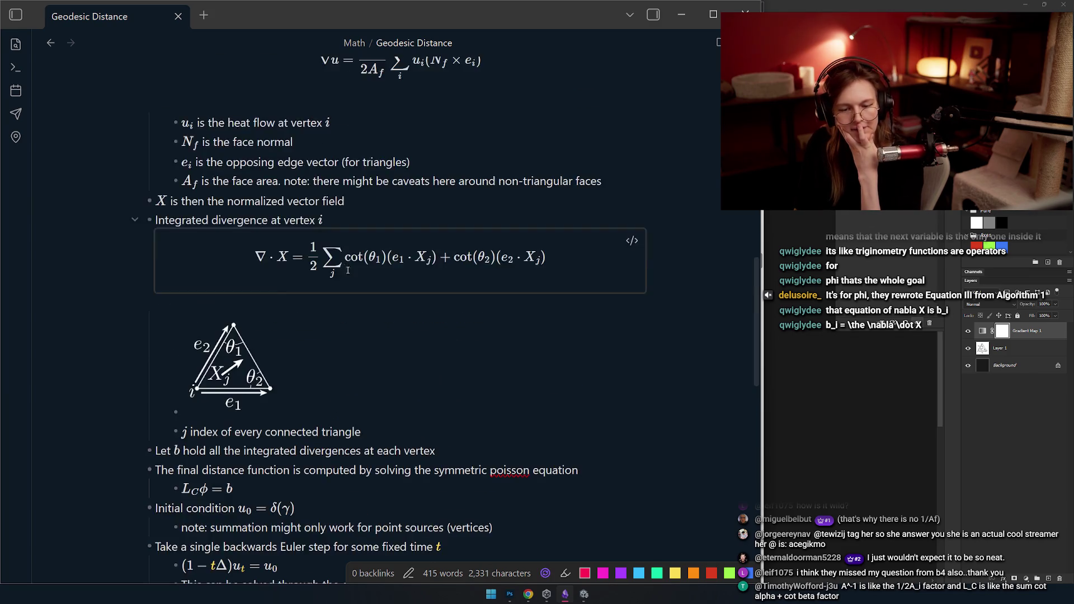
scroll(403, 317, "up", 1)
scroll(420, 324, "down", 2)
scroll(441, 330, "up", 5)
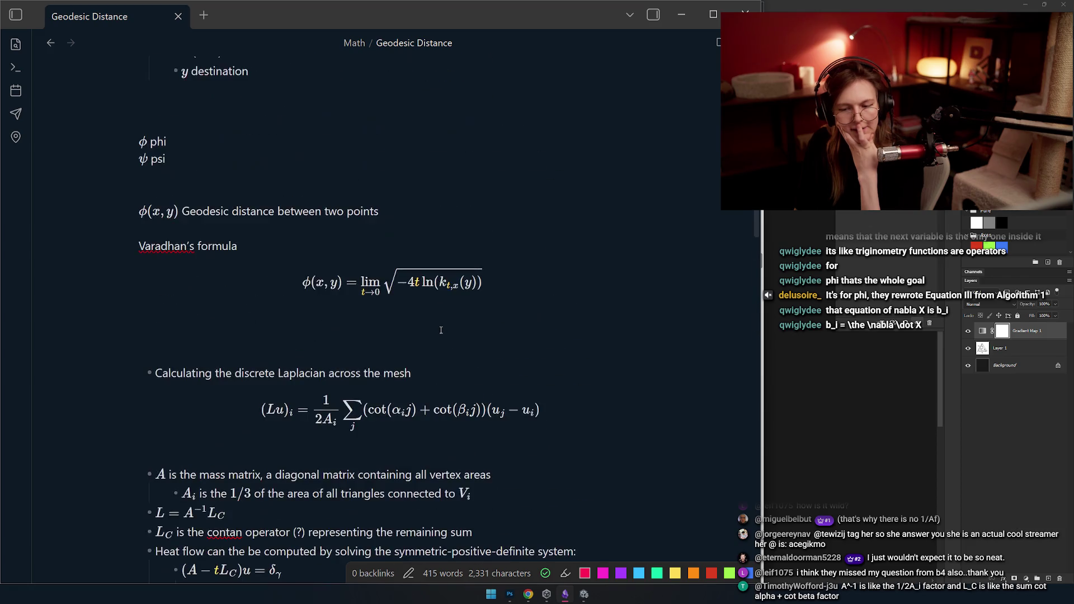
scroll(478, 315, "up", 2)
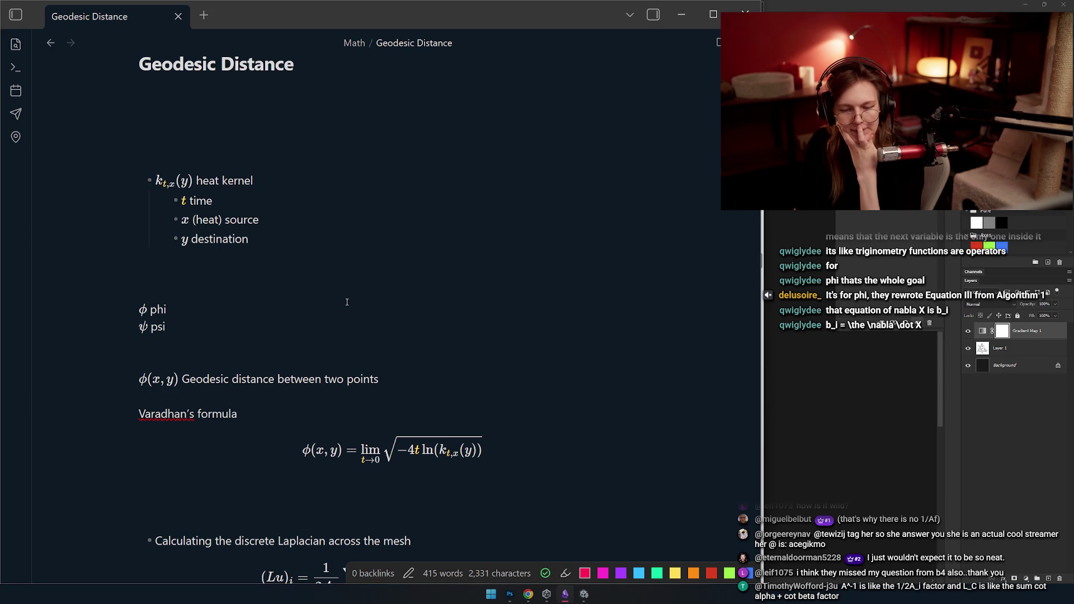
key("BackSpace")
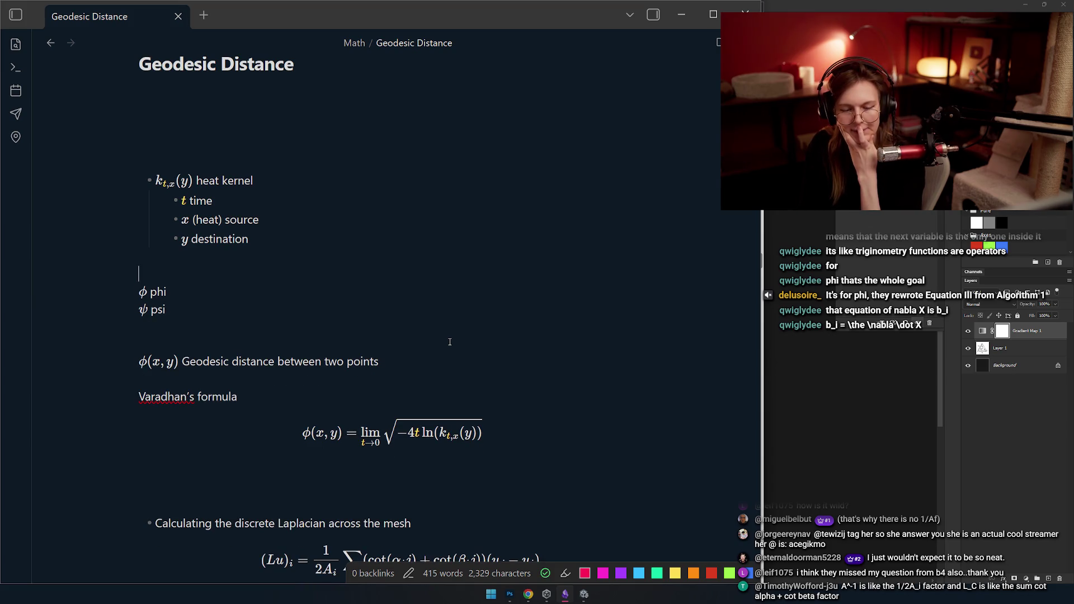
key("Delete")
key("End")
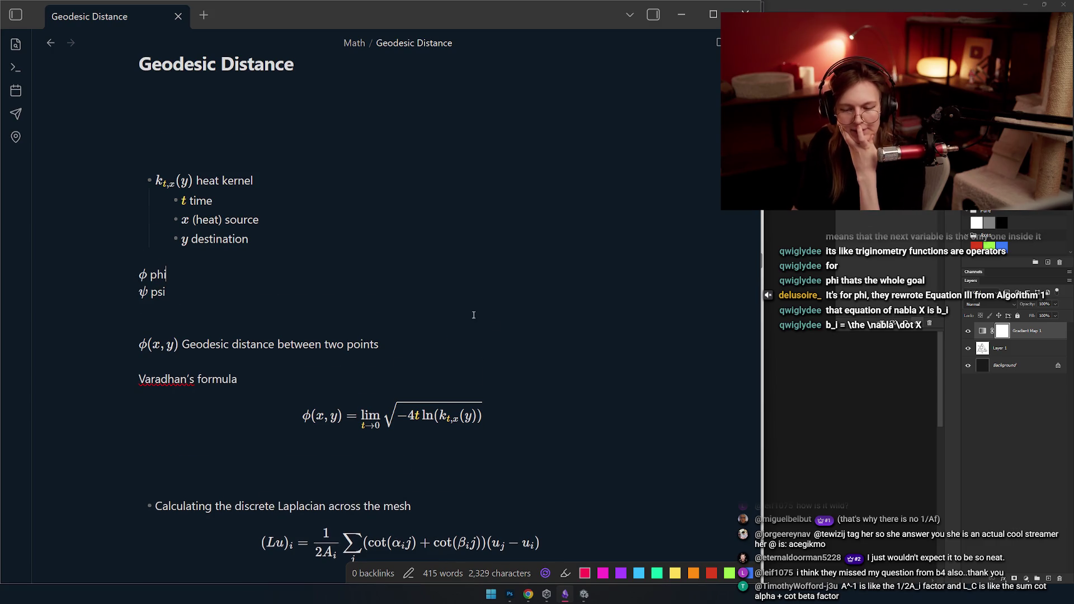
scroll(449, 342, "down", 10)
scroll(436, 320, "up", 5)
scroll(422, 298, "up", 4)
scroll(422, 297, "up", 5)
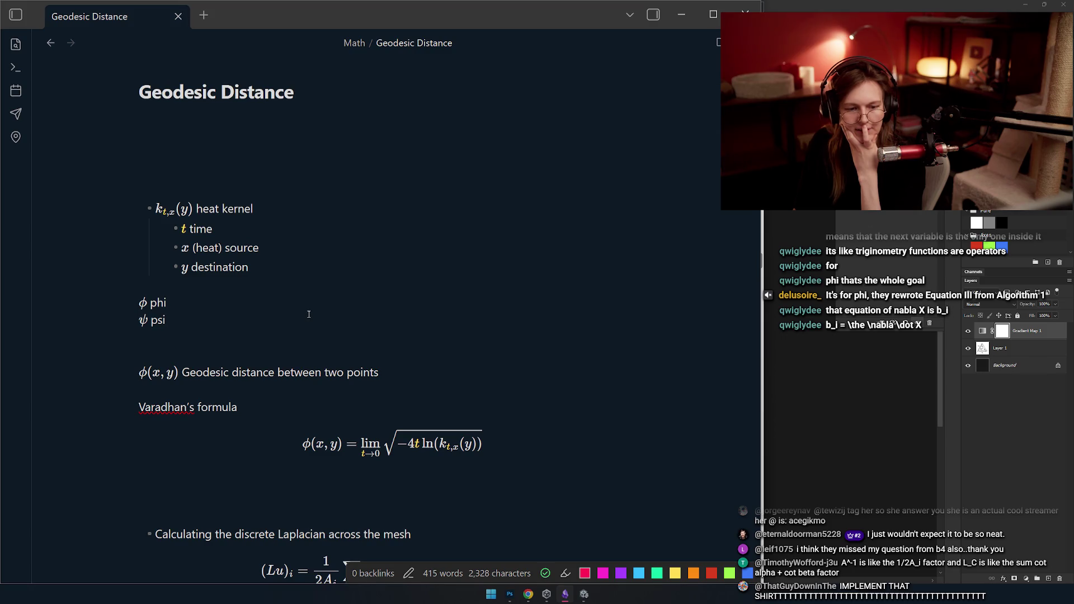
- Rewrite the phi entry's $\phi$ as ${\colred \phi}$ so it renders red
key("Up")
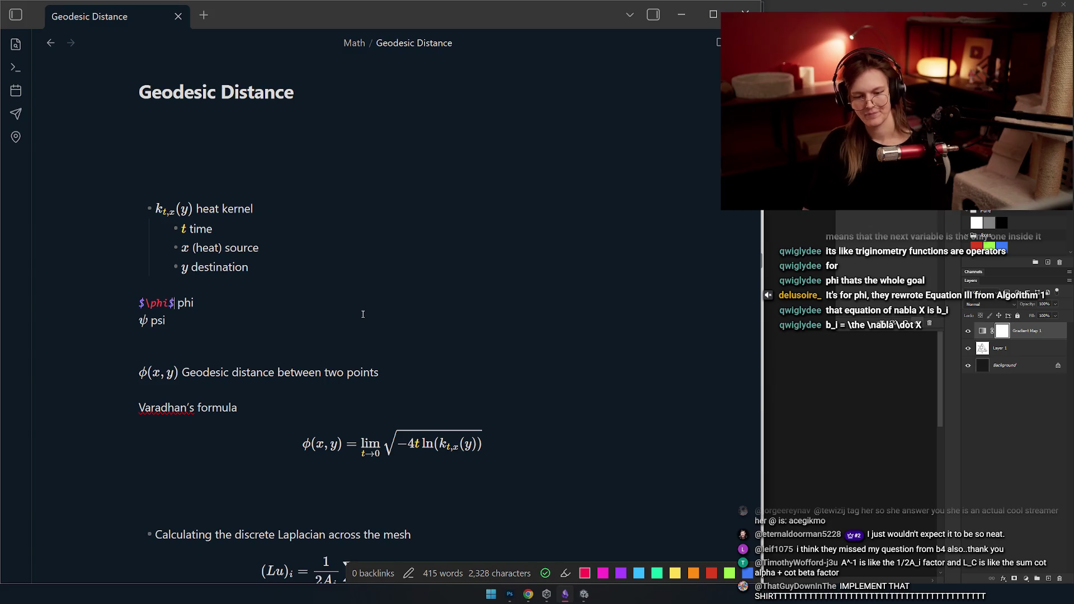
key("Right")
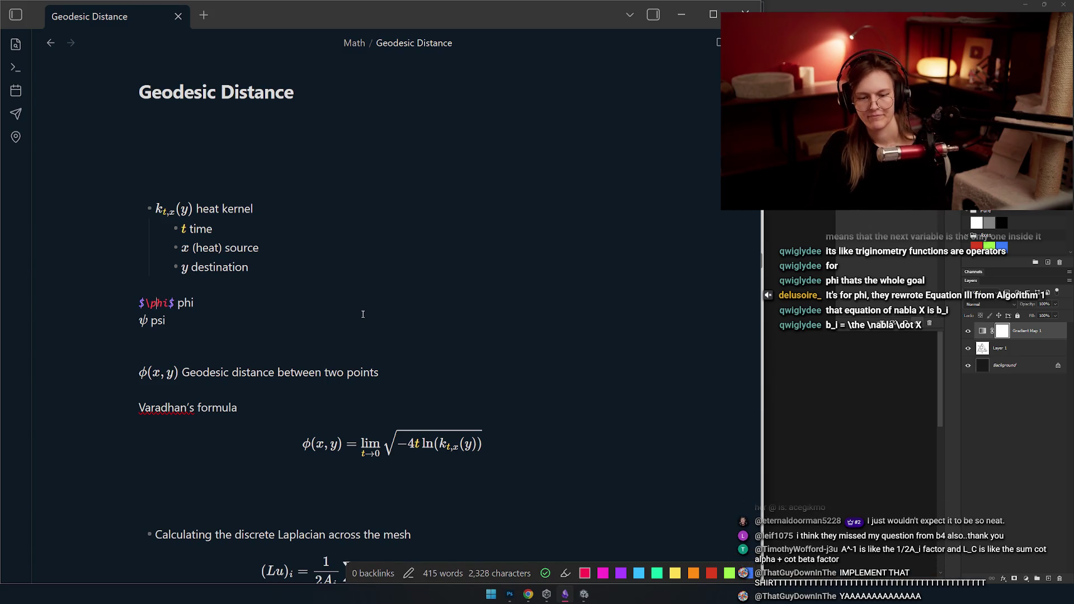
type("\\")
key("BackSpace")
type("{")
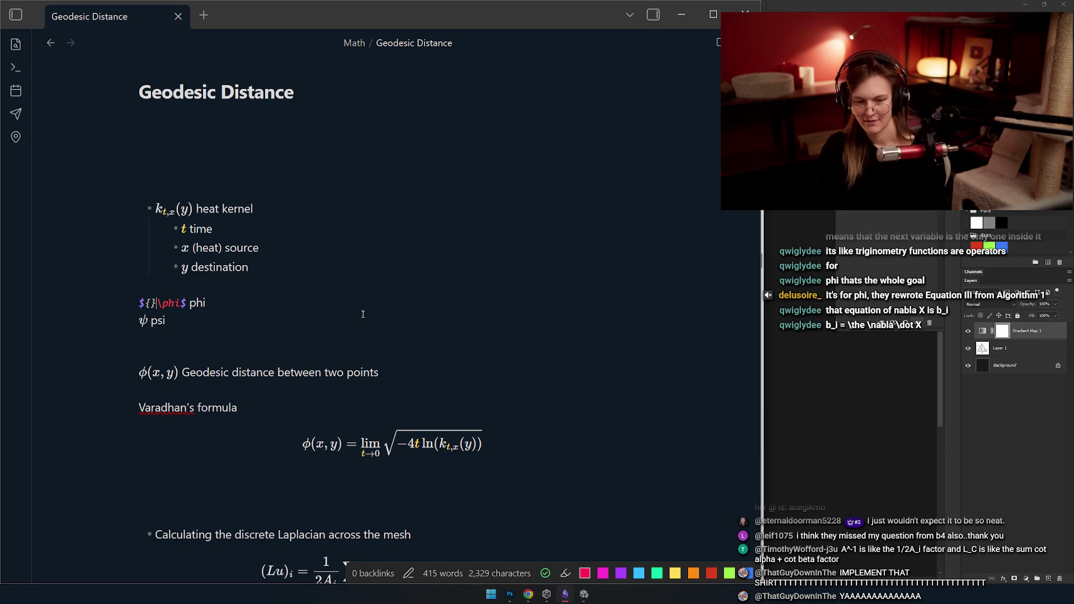
key("Delete")
key("Right")
key("Right")
key("Right")
type("}")
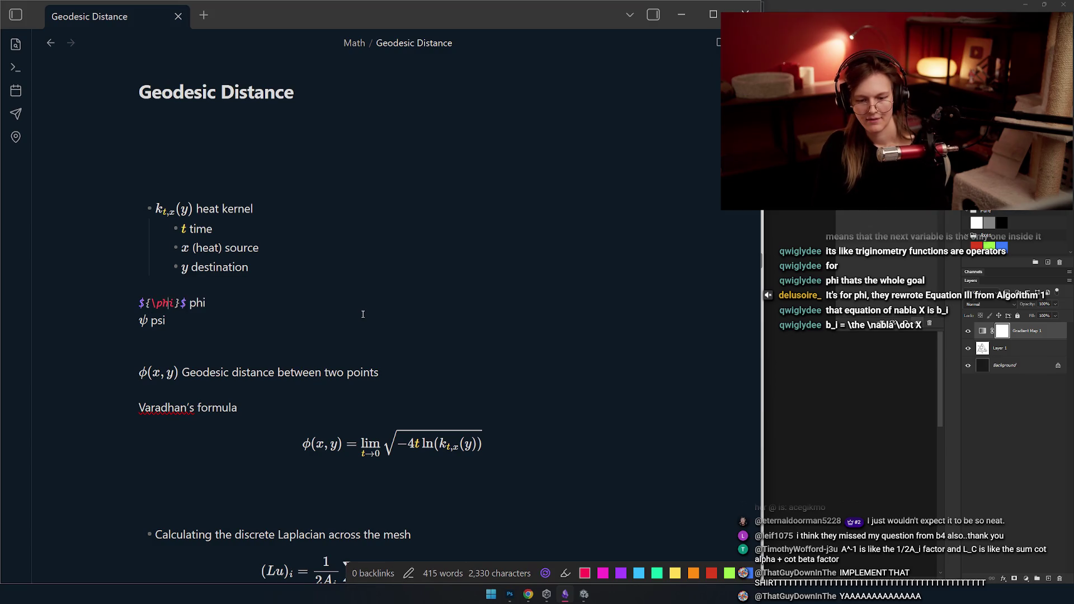
type("\\col")
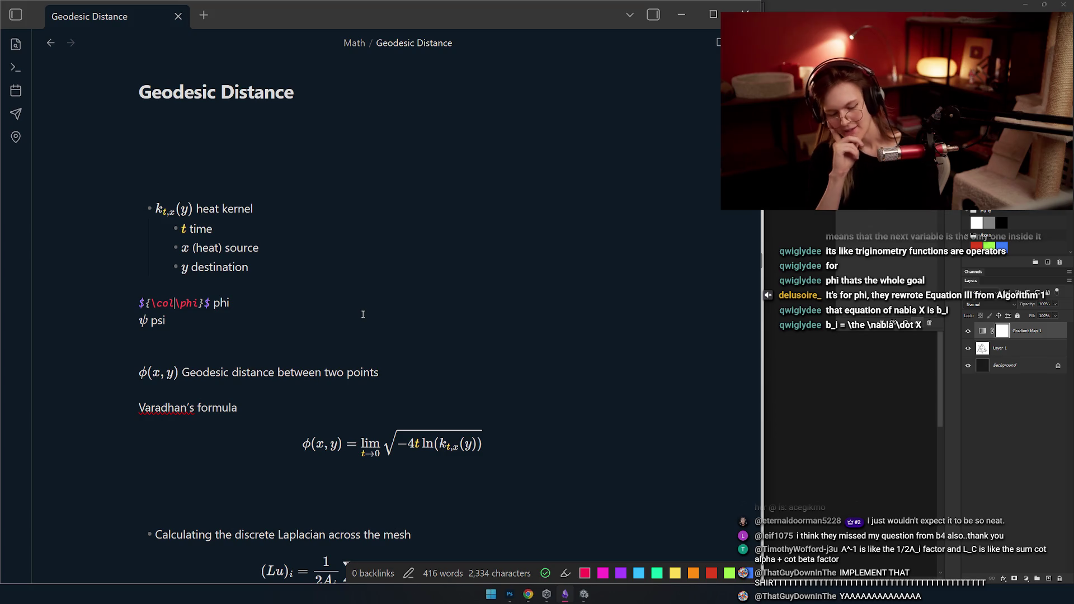
type("Re")
type("d")
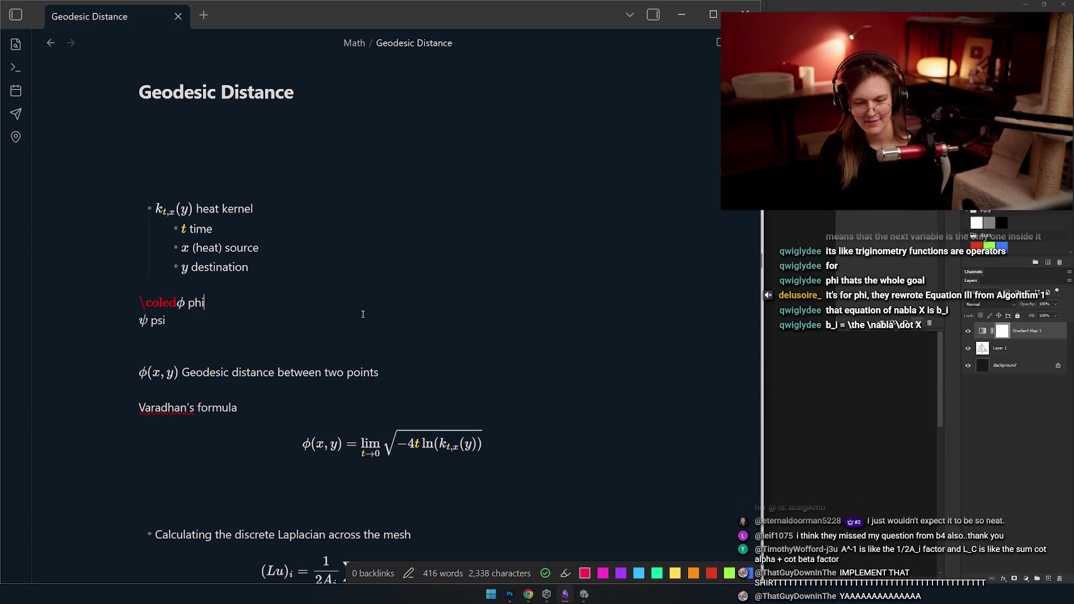
left_click(174, 303)
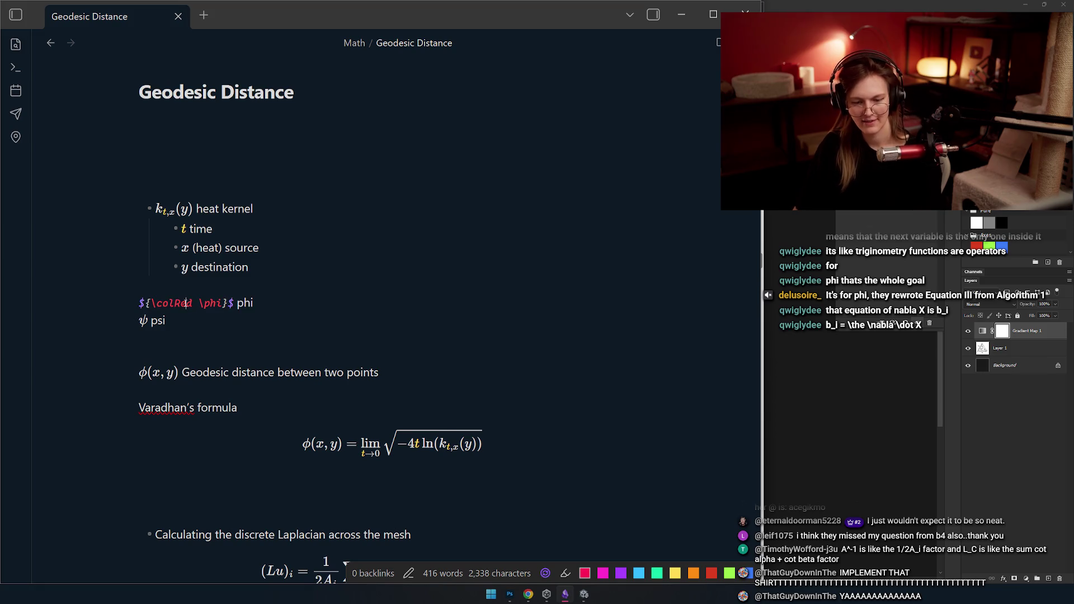
key("Down")
- Select and copy the {\colred \phi} expression for reuse, then let the red φ render
left_click(143, 304)
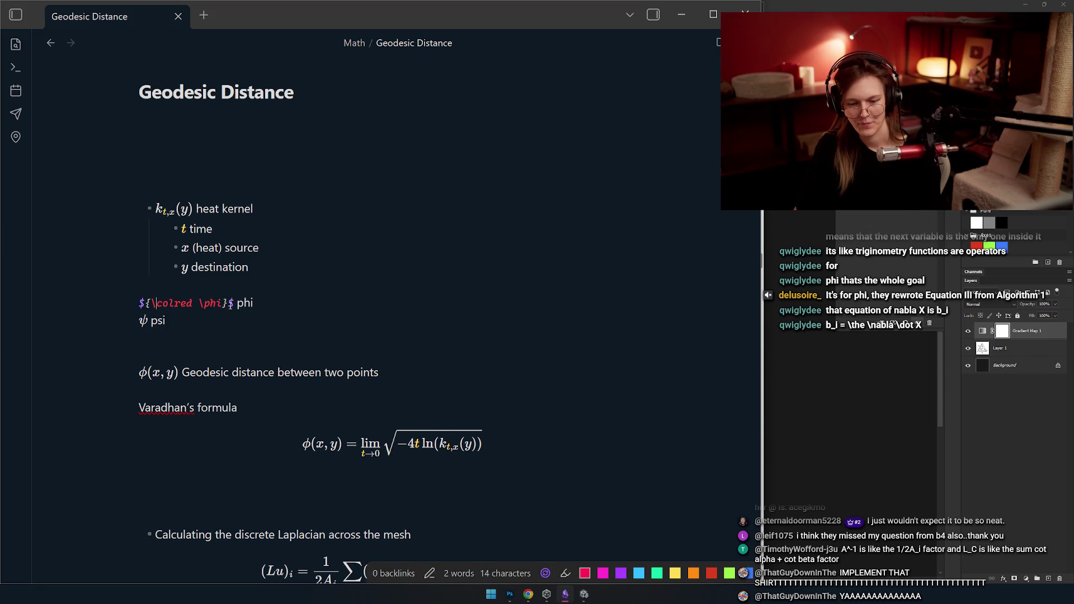
key("shift+Home")
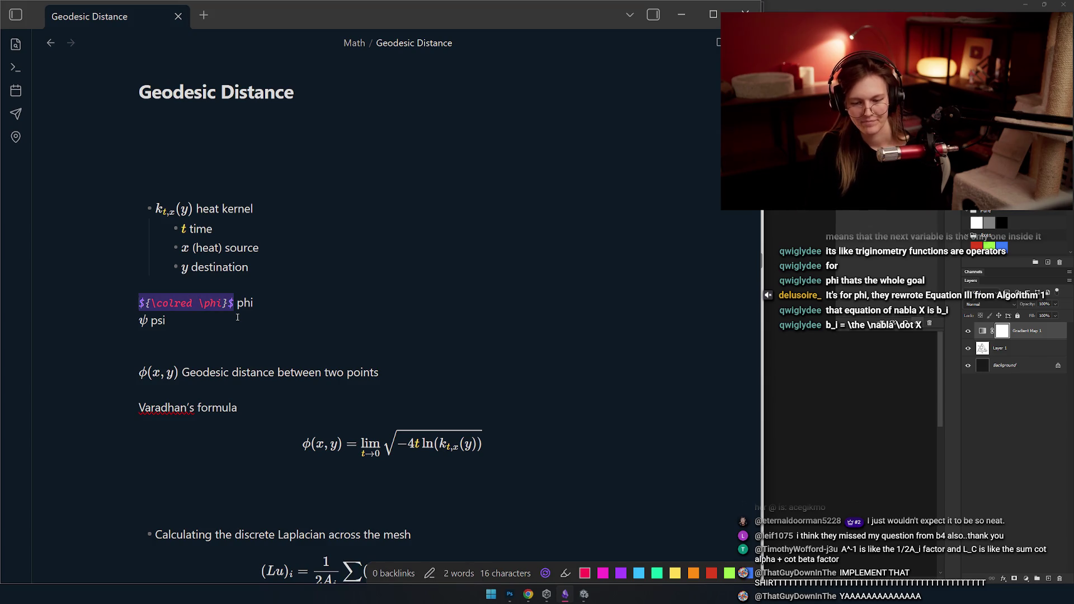
left_click(158, 312)
key("Up")
key("shift+Home")
key("Right")
key("shift+Home")
key("ctrl+c")
scroll(147, 305, "down", 3)
left_click(192, 228)
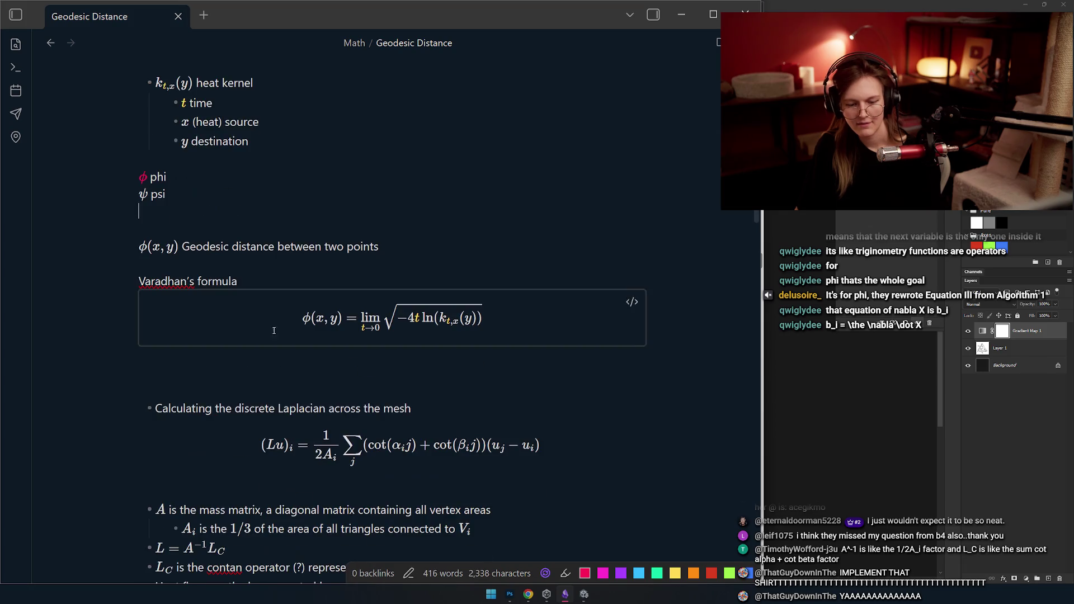
- Multi-select every remaining \phi (φ(x,y), Varadhan's formula) and paste the red version over them
left_click(170, 249)
key("shift+Left")
key("shift+Left")
key("shift+Left")
key("ctrl+d")
key("ctrl+d")
key("ctrl+d")
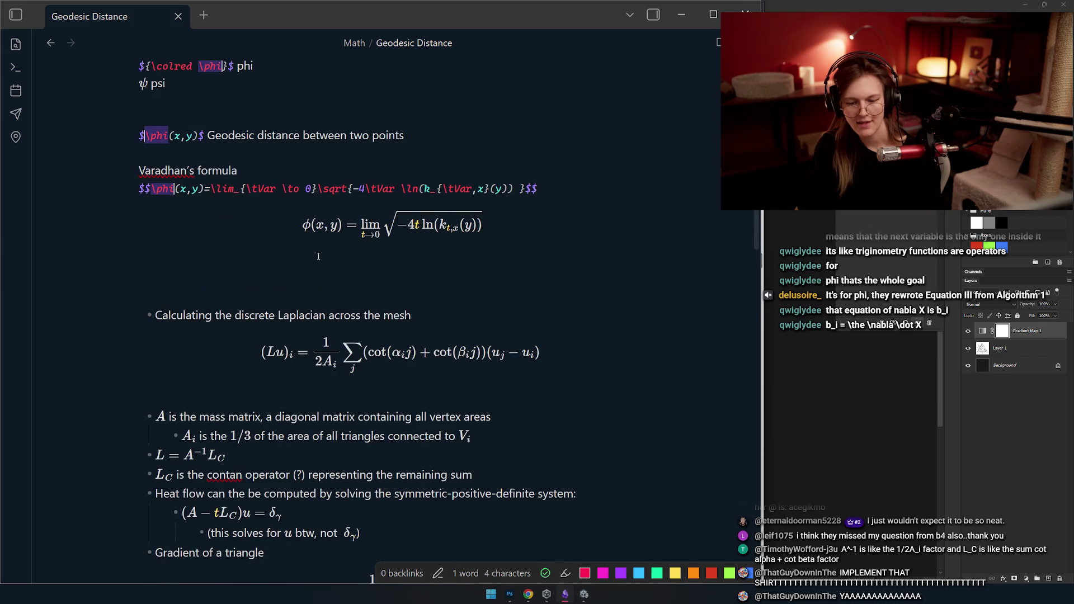
key("ctrl+d")
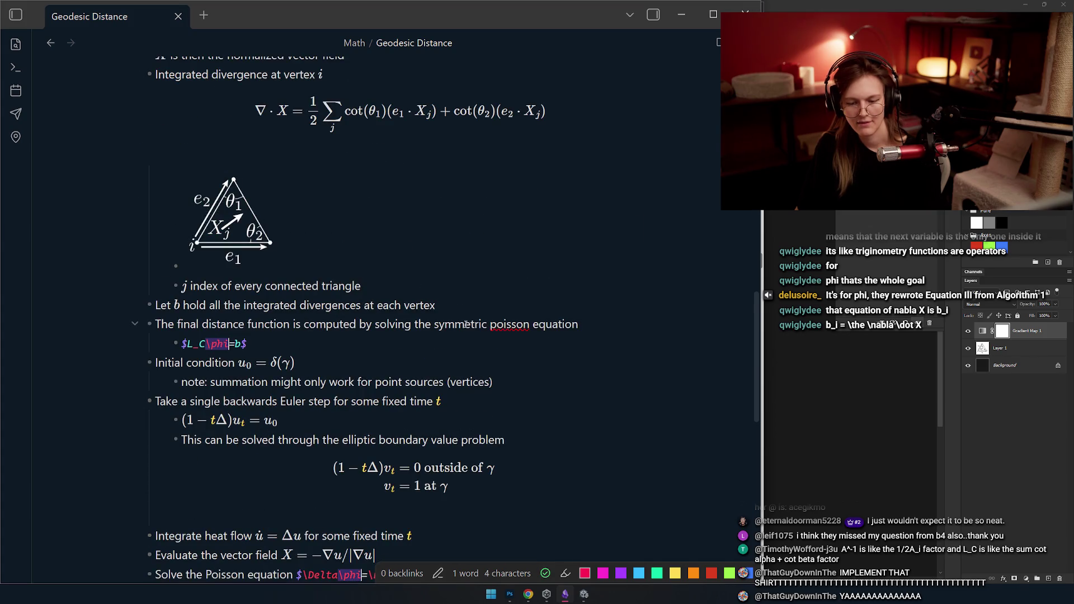
key("ctrl+v")
scroll(269, 342, "up", 3)
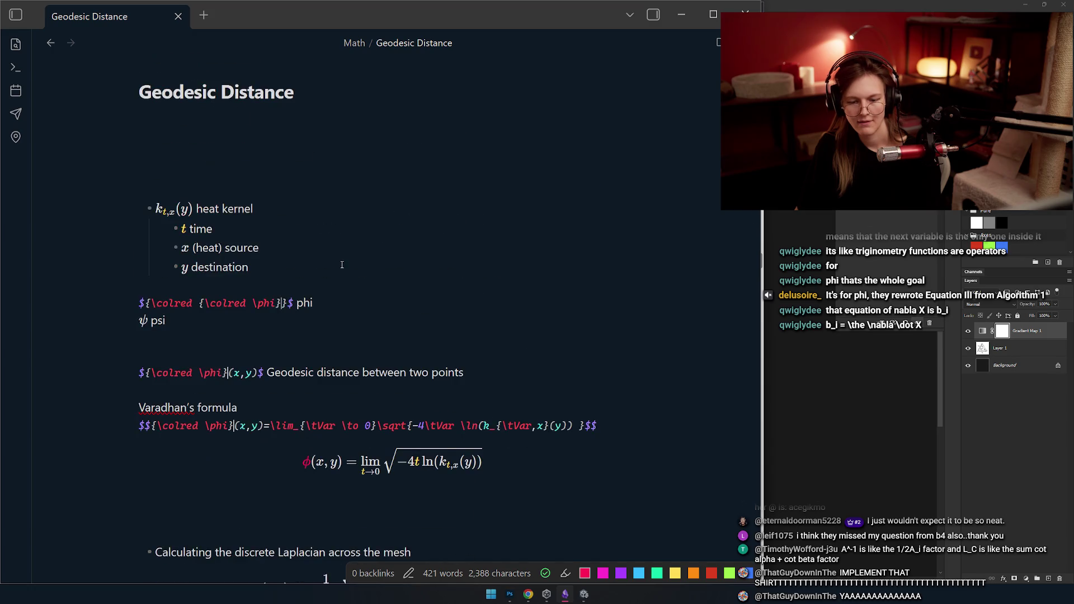
left_click(194, 298)
scroll(269, 341, "down", 2)
key("Down")
key("Down")
scroll(319, 294, "down", 1)
scroll(351, 261, "down", 3)
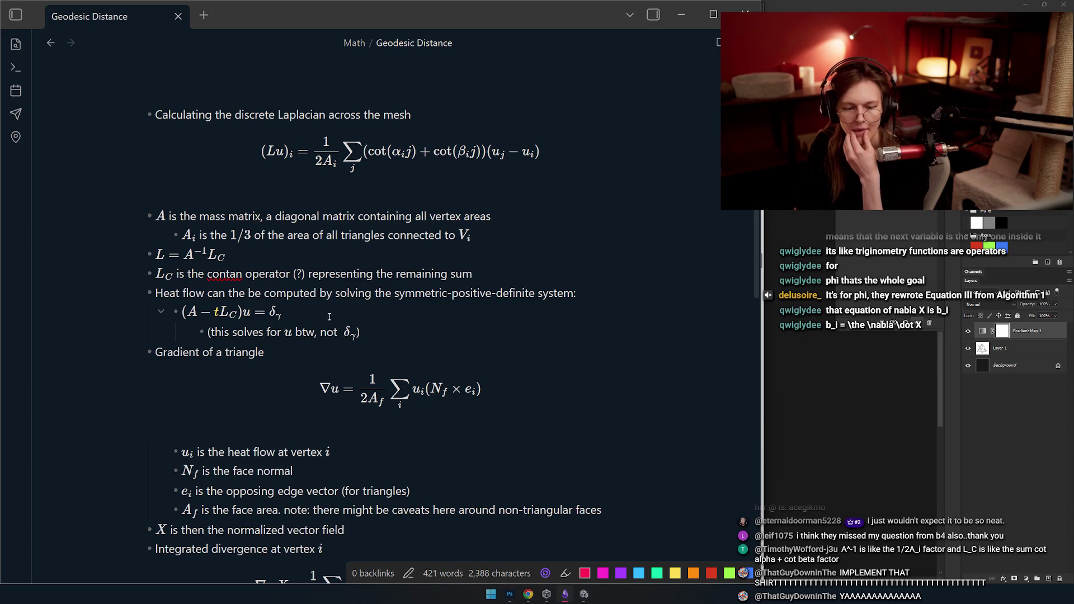
- Correct 'contan' to 'cotan'
left_click(225, 274)
key("BackSpace")
scroll(234, 277, "up", 4)
mouse_move(392, 360)
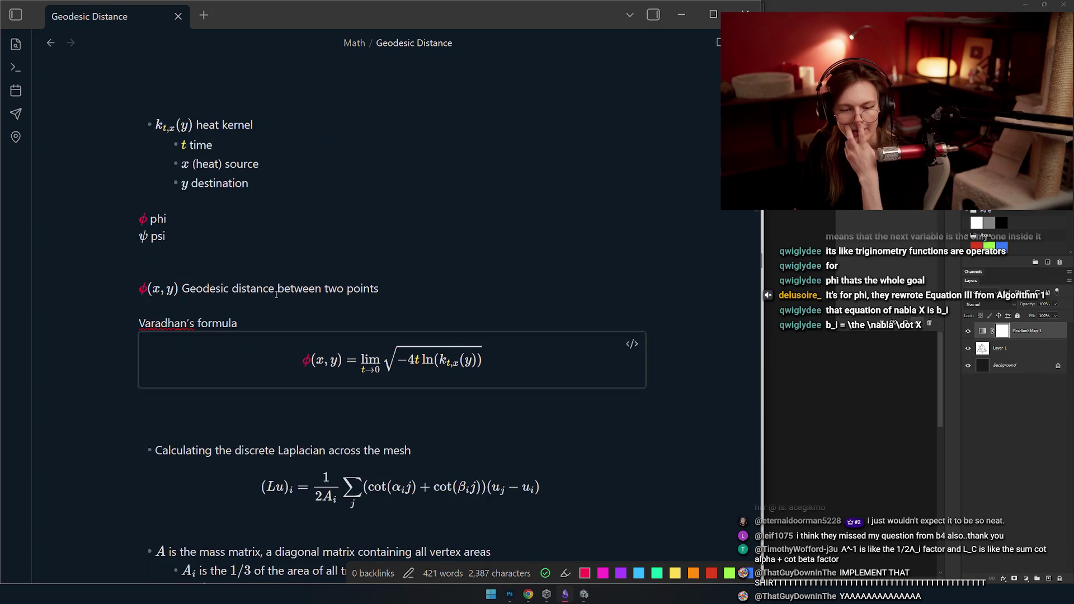
scroll(299, 275, "down", 1)
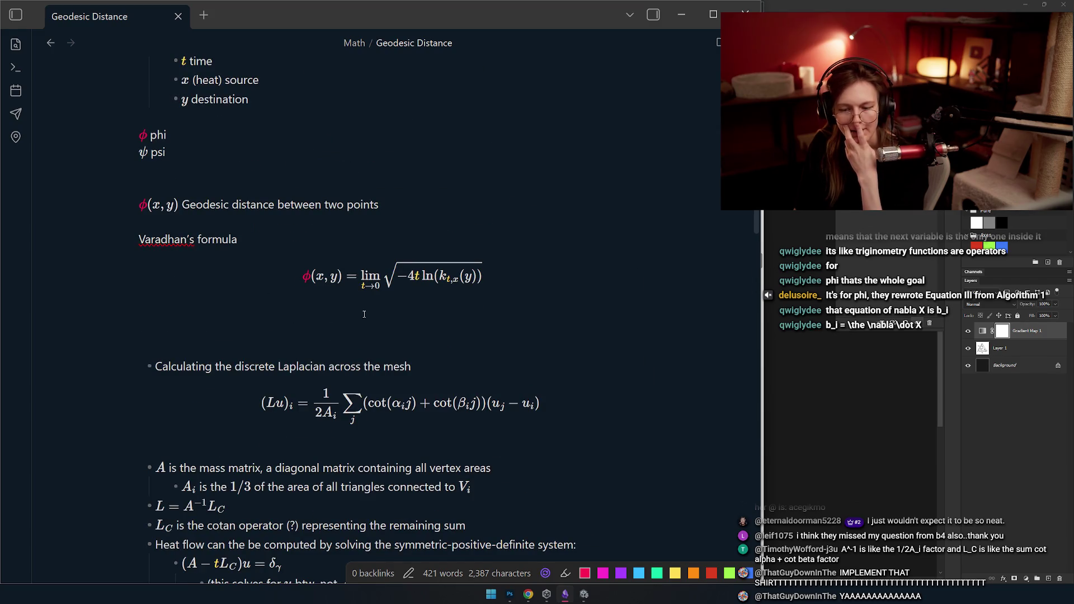
scroll(305, 278, "down", 4)
scroll(495, 260, "down", 3)
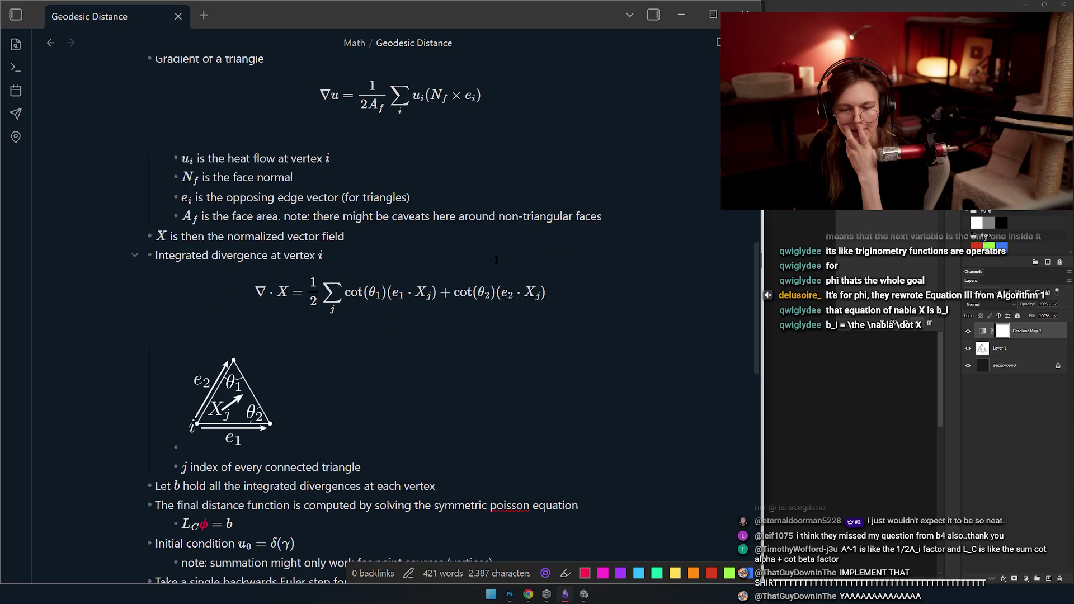
scroll(498, 243, "down", 3)
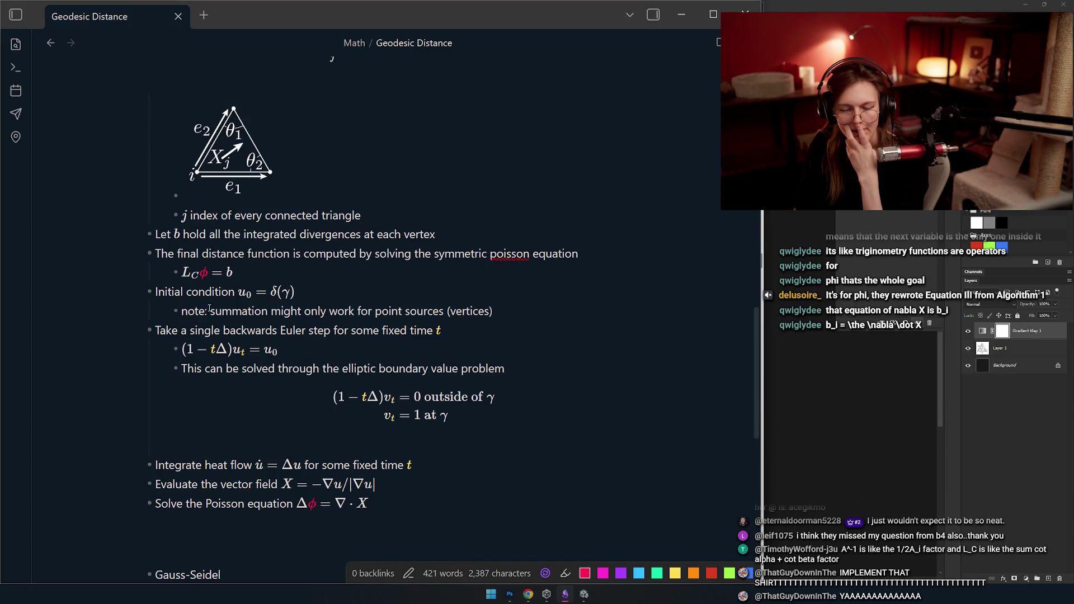
scroll(208, 307, "up", 1)
scroll(335, 299, "up", 2)
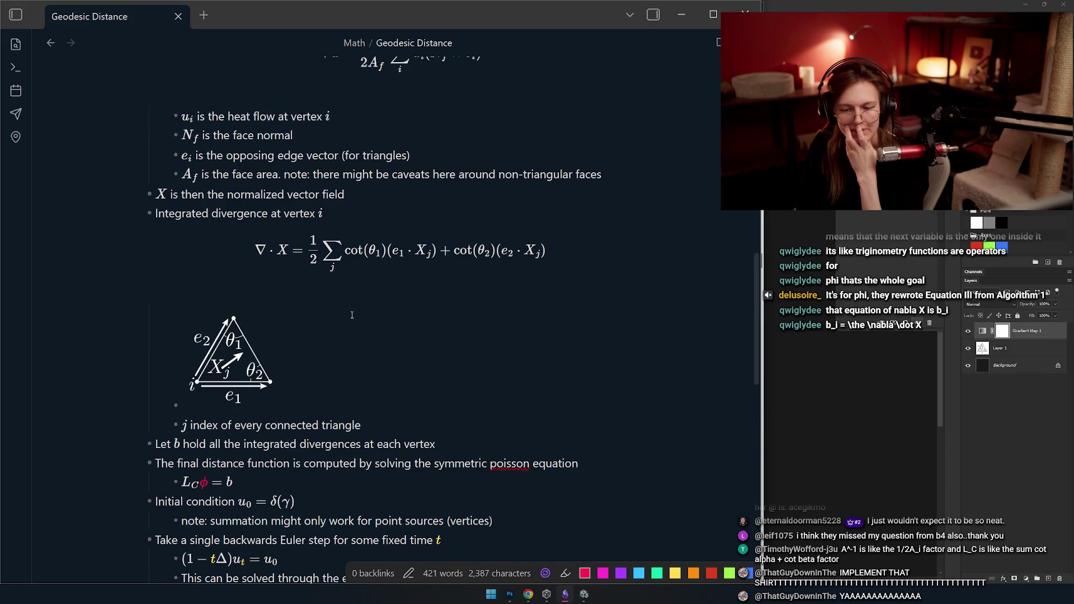
scroll(403, 303, "up", 1)
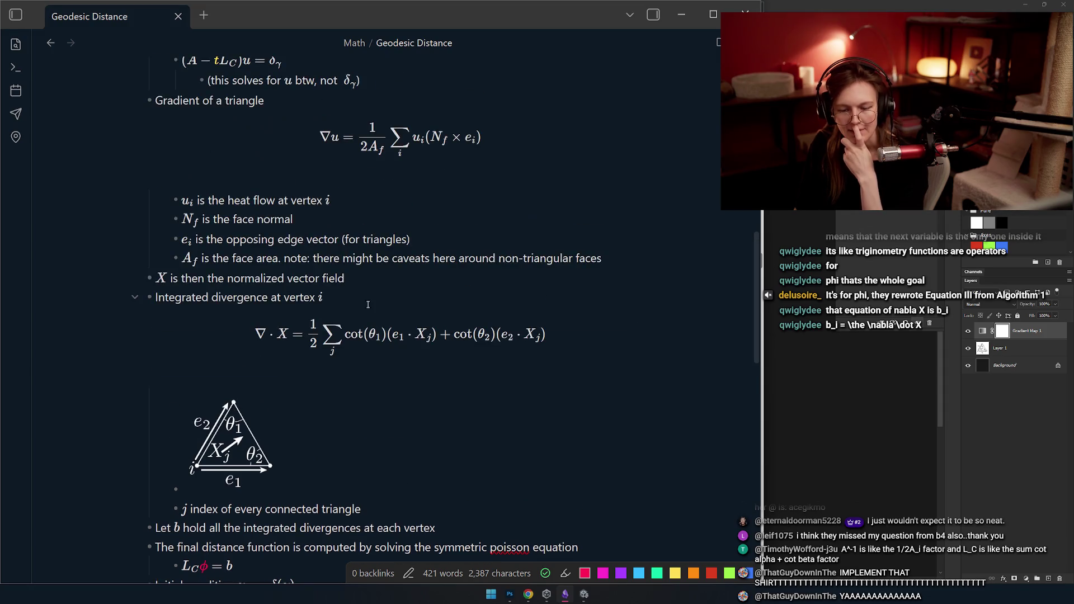
scroll(417, 338, "up", 2)
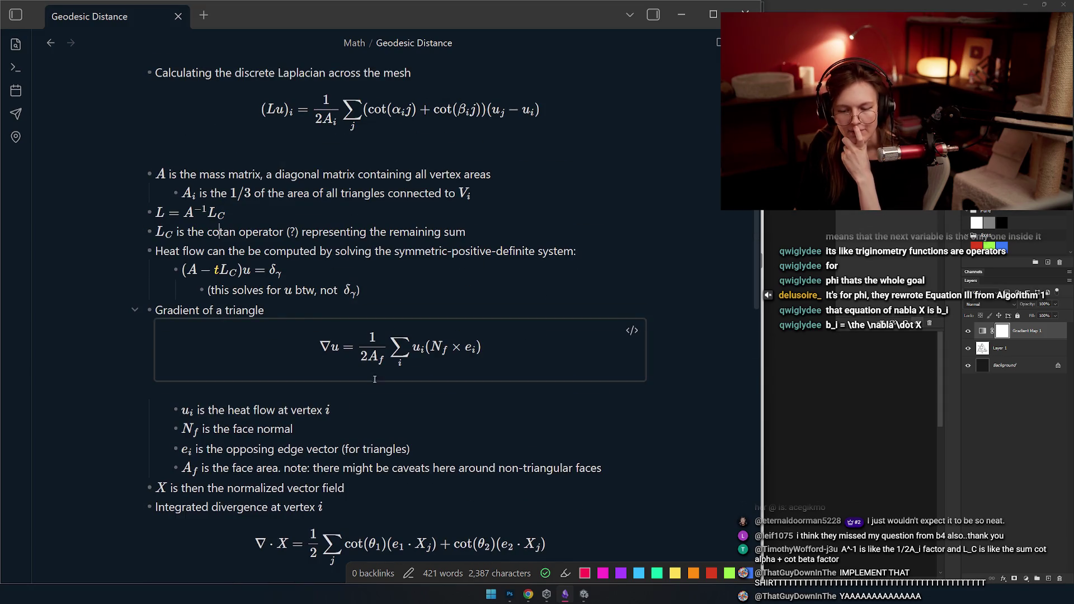
scroll(365, 377, "down", 2)
scroll(438, 220, "up", 1)
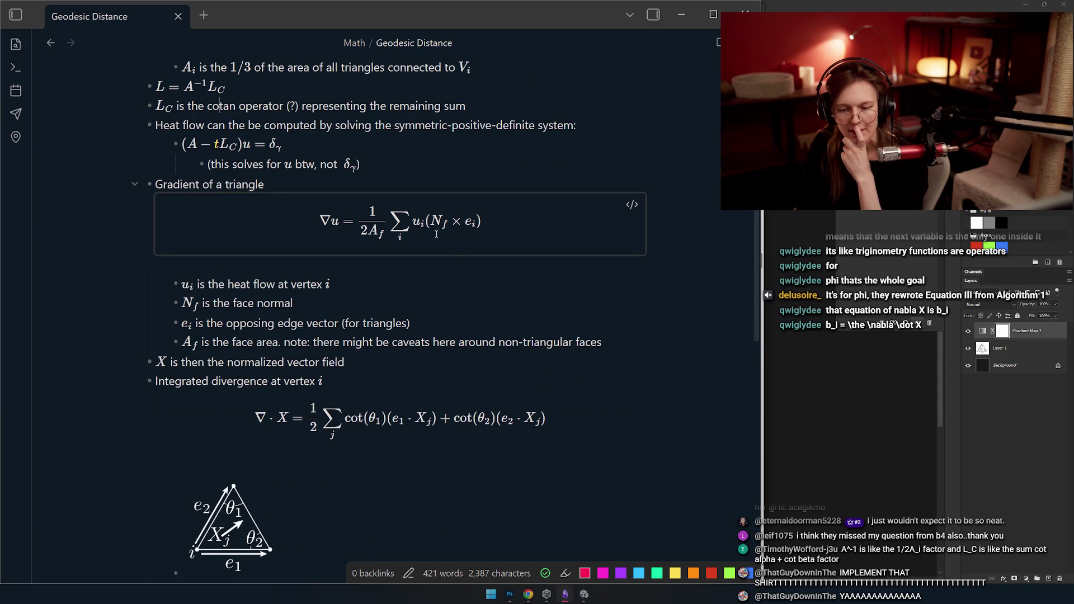
scroll(319, 288, "up", 1)
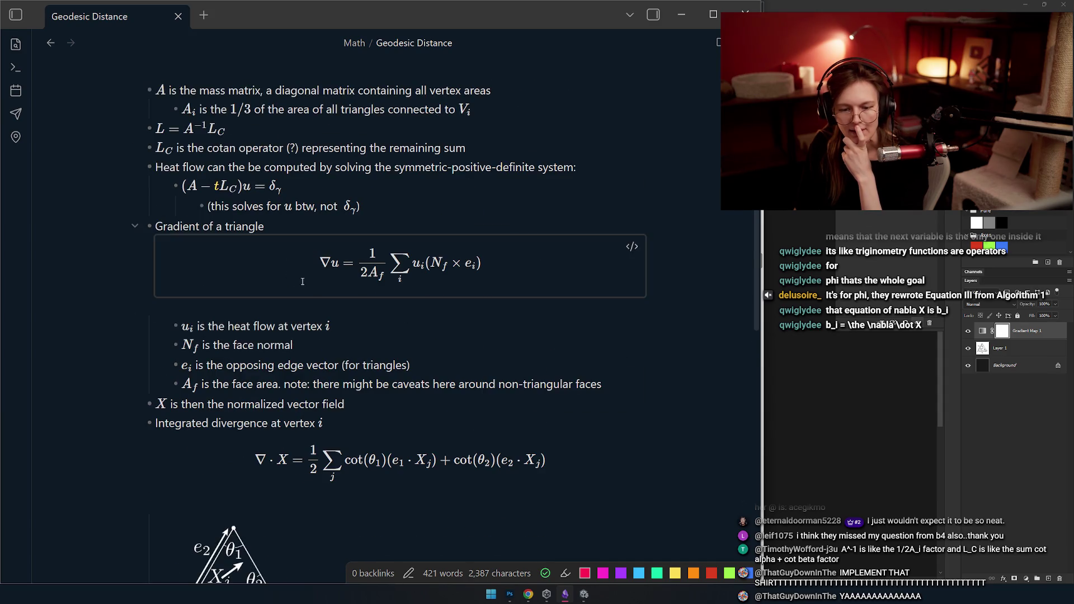
left_click(186, 345)
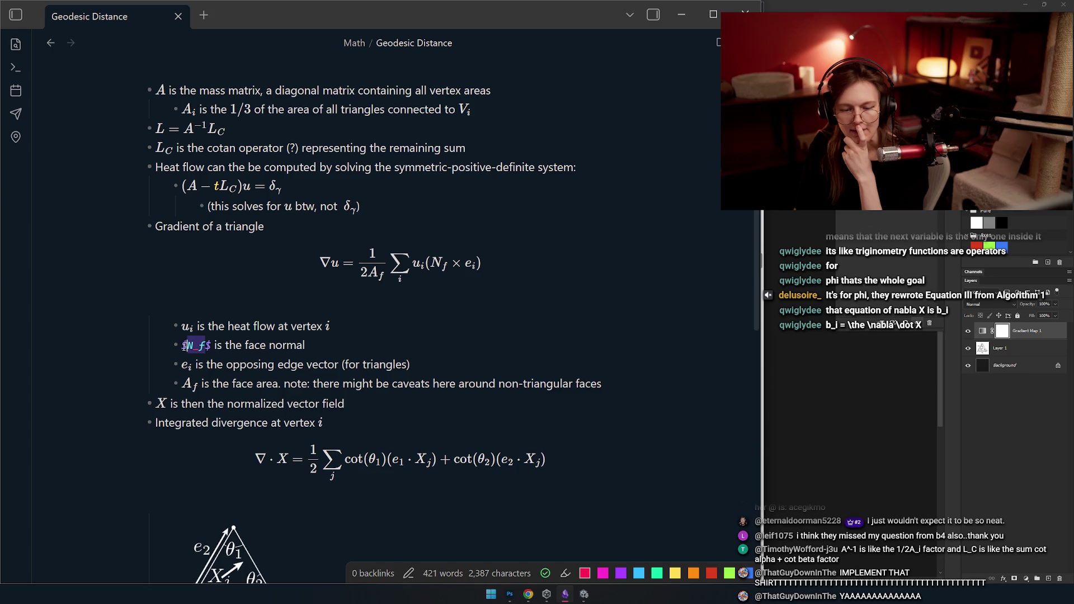
type("{")
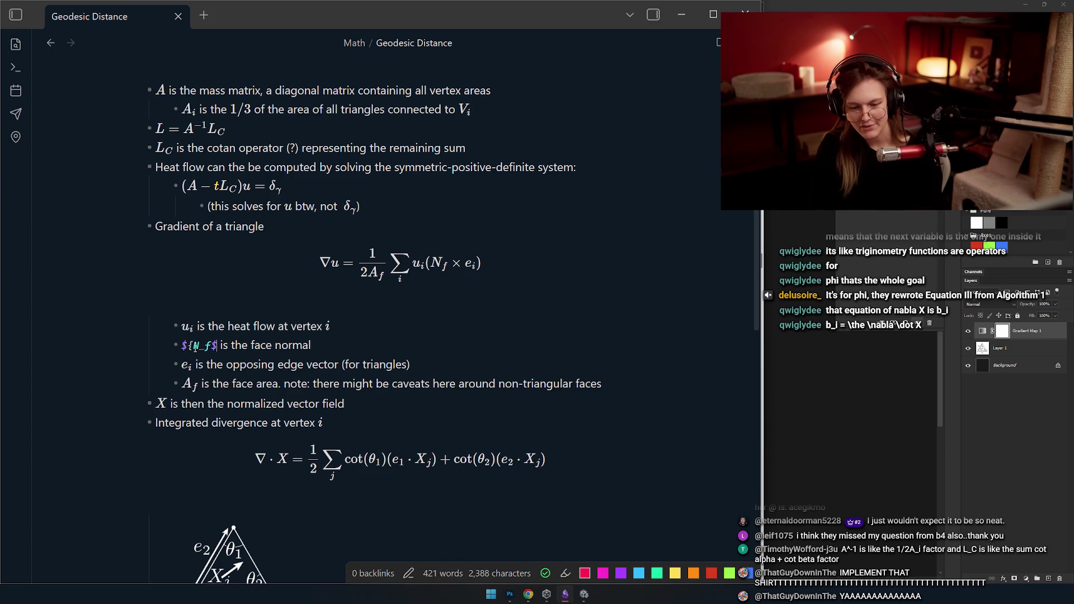
- Wrap the face normal as ${\colZ N_f}$, fixing the colour command name, so it renders blue
key("Right")
key("Right")
key("Right")
type("}")
type("\\ ")
type("colo")
left_click(194, 348)
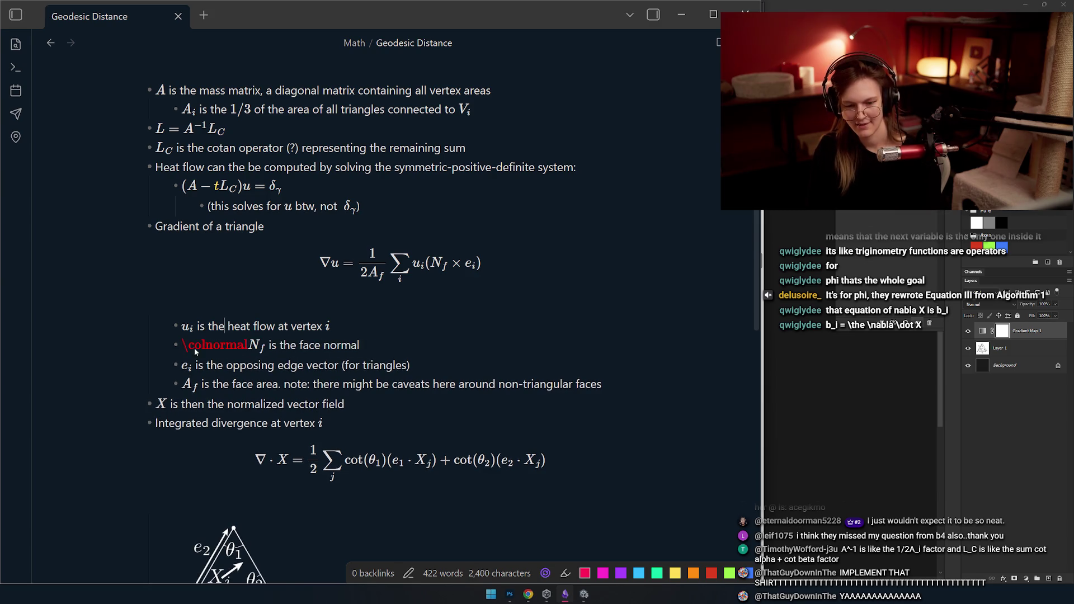
key("Left")
key("Left")
key("Left")
key("Right")
key("Right")
key("Right")
key("BackSpace")
type("N")
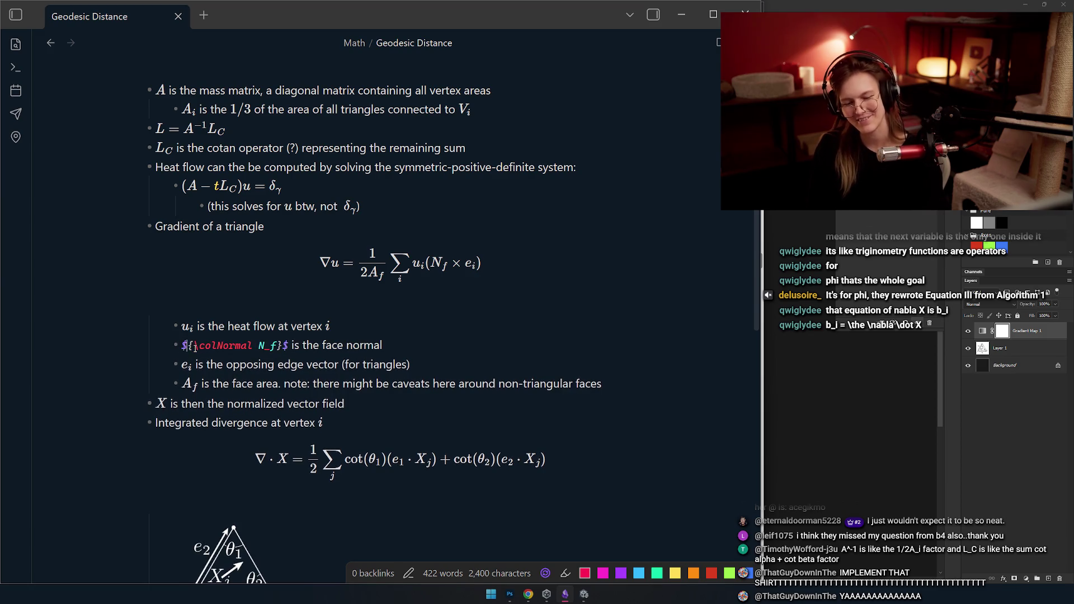
key("ctrl+shift+Right")
type("colPurple")
key("Right")
key("Right")
key("Right")
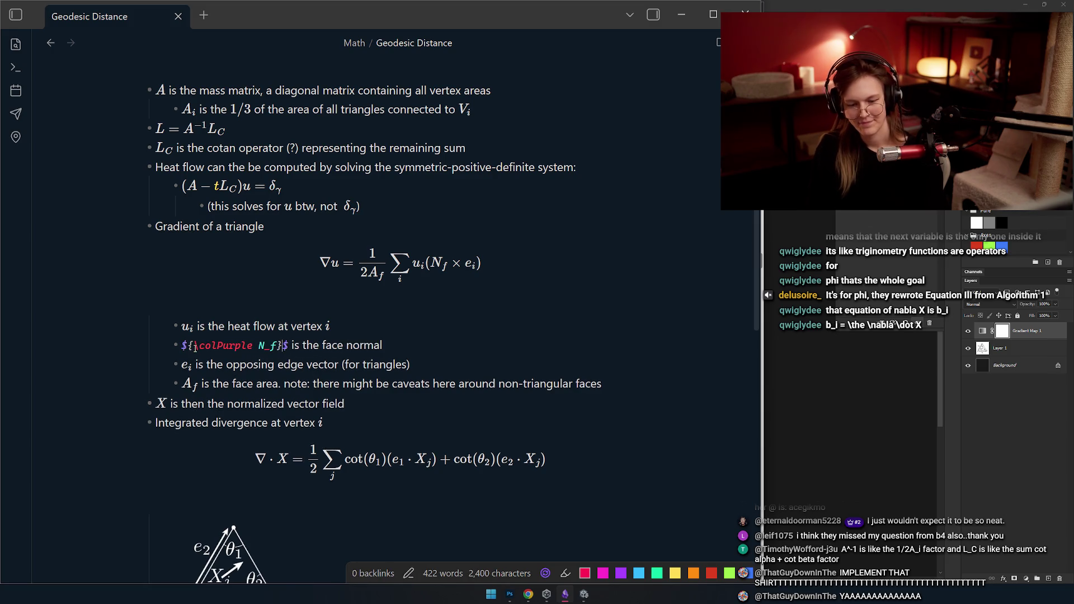
key("Left")
key("BackSpace")
key("BackSpace")
key("BackSpace")
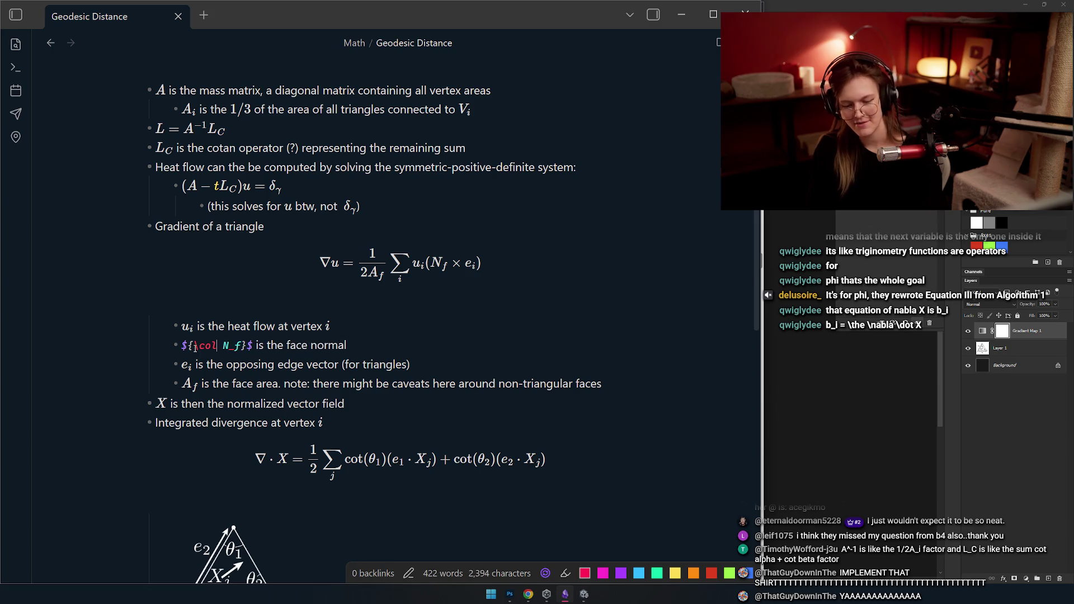
type("ZX")
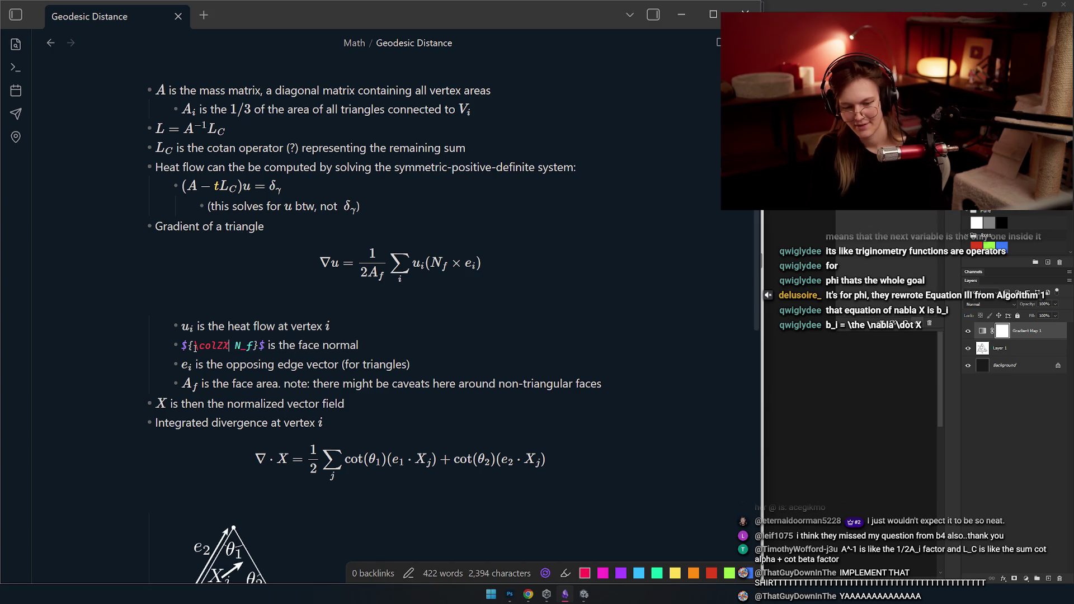
key("Up")
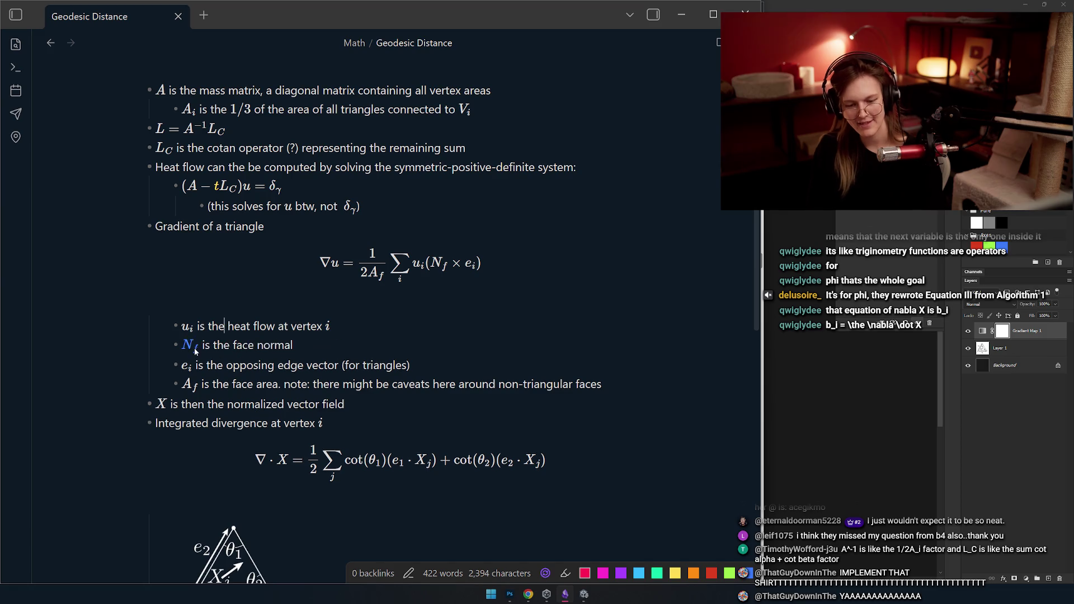
- Copy the blue N_f group into the triangle gradient formula and check the vertex i source
key("Down")
key("Up")
left_click(189, 344)
double_click(197, 345)
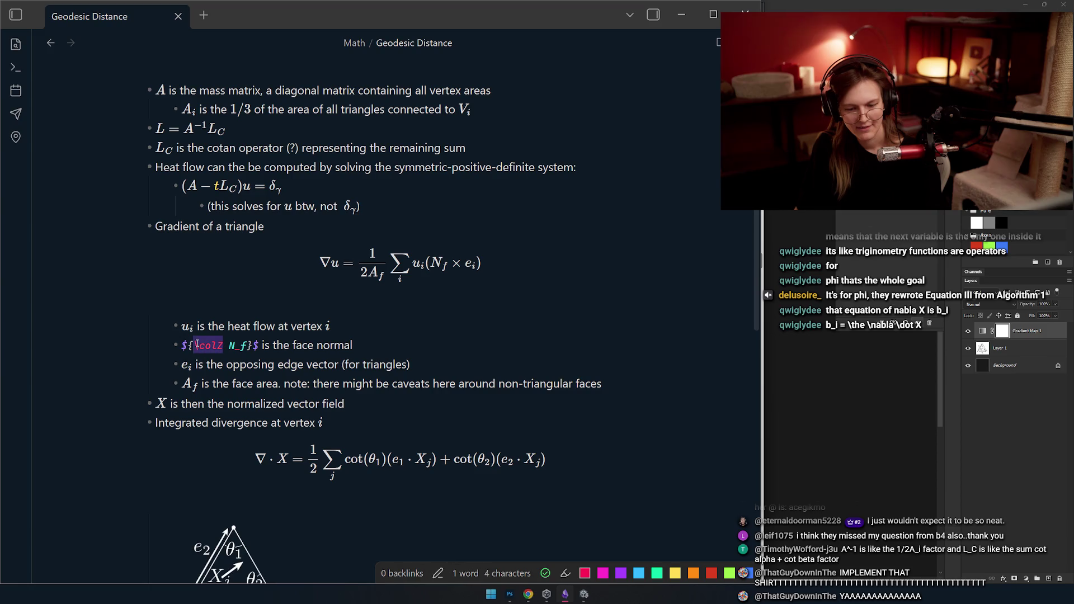
left_click(254, 344, "shift")
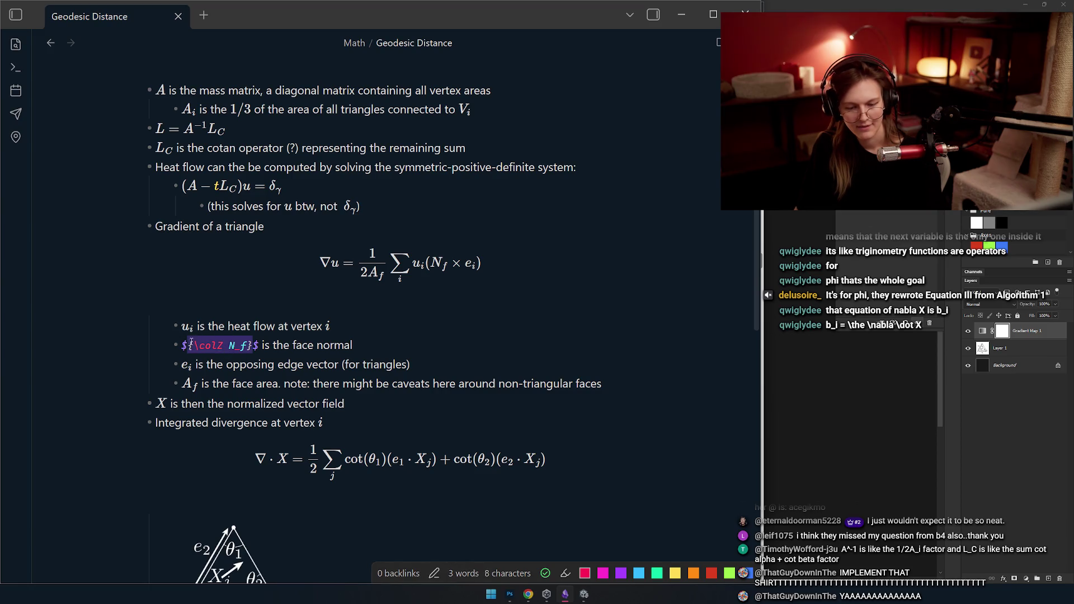
left_click(376, 244)
key("Up")
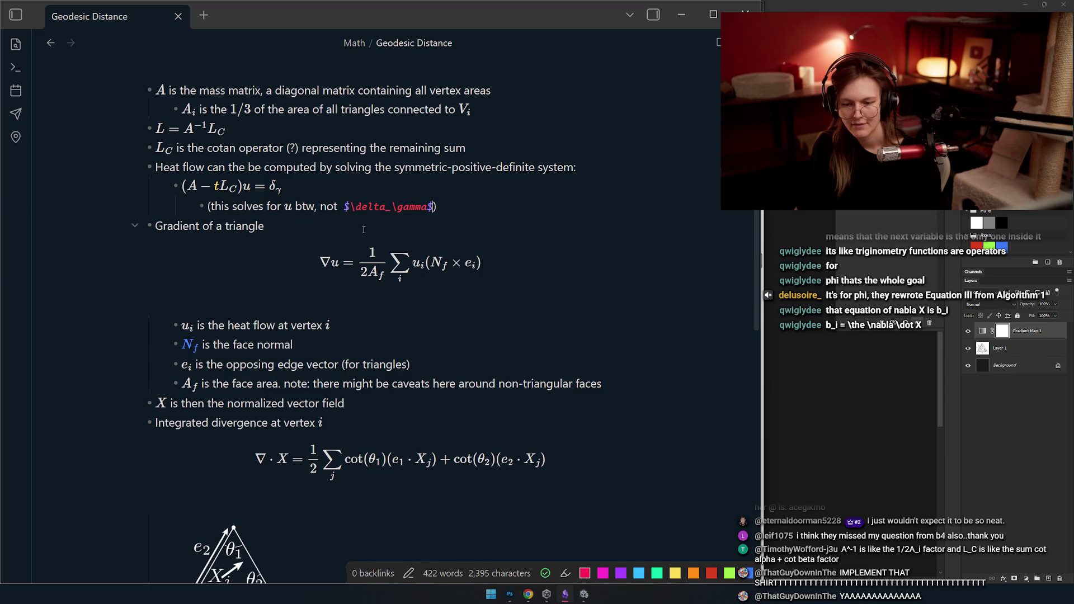
key("Down")
left_click(443, 227)
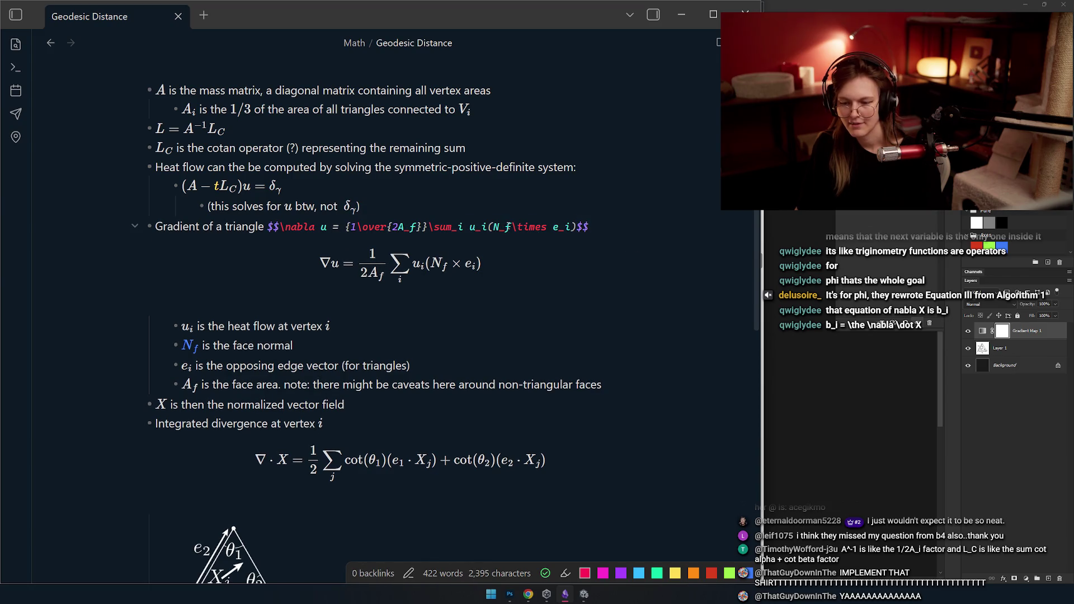
left_click(443, 319)
left_click(293, 363)
scroll(285, 362, "down", 1)
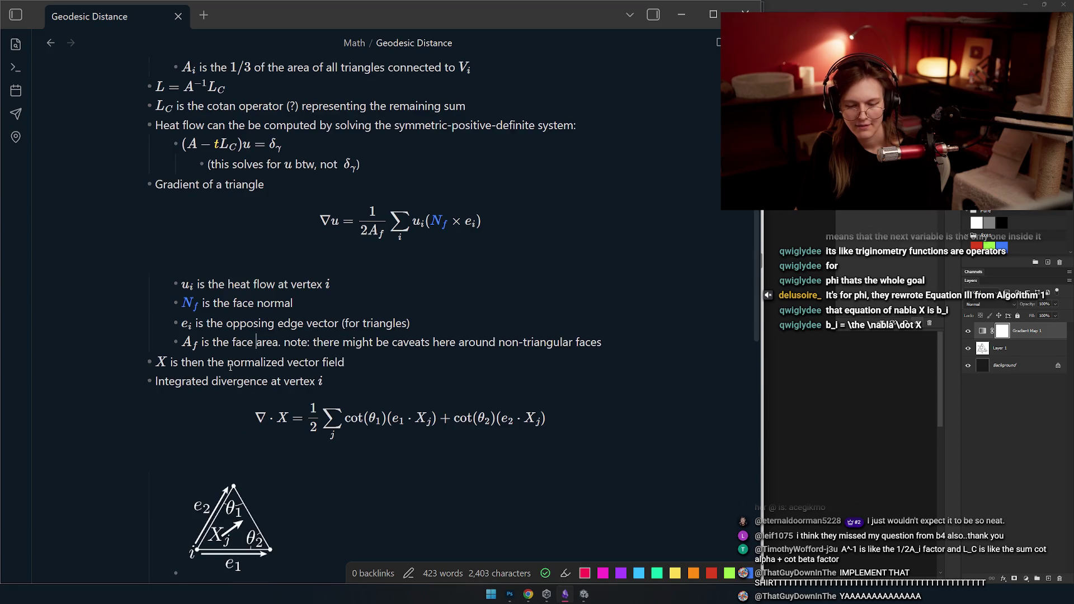
scroll(229, 366, "up", 3)
scroll(262, 369, "up", 1)
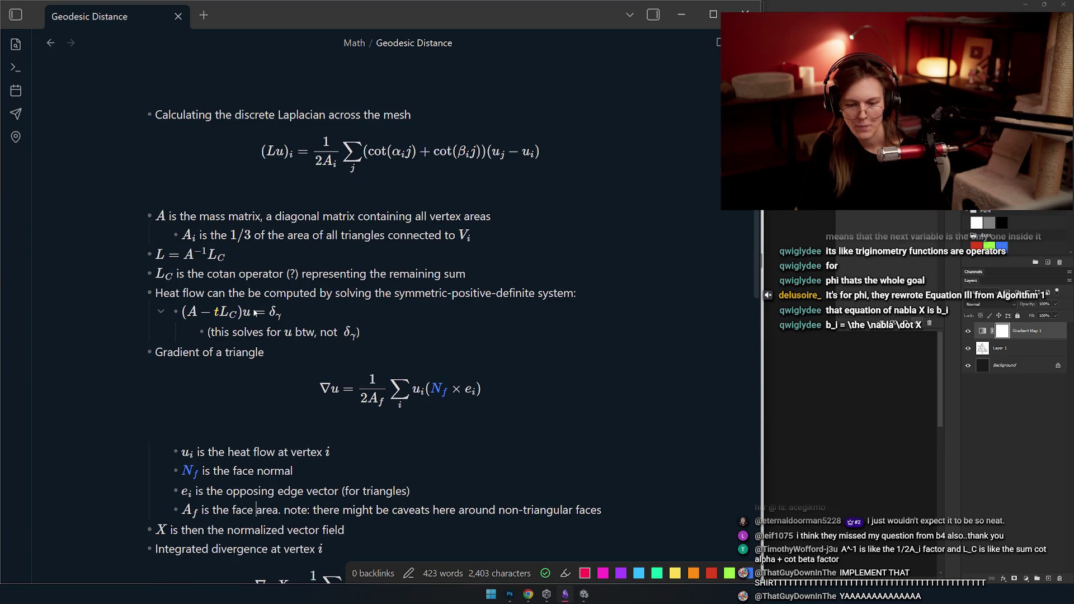
scroll(260, 319, "up", 1)
scroll(277, 343, "up", 5)
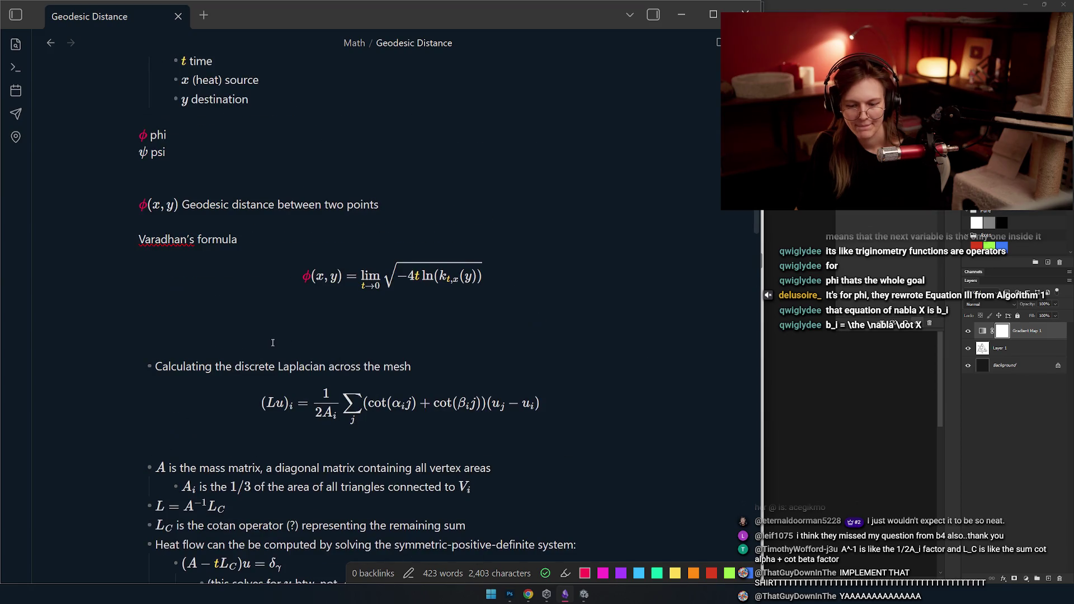
scroll(277, 342, "down", 2)
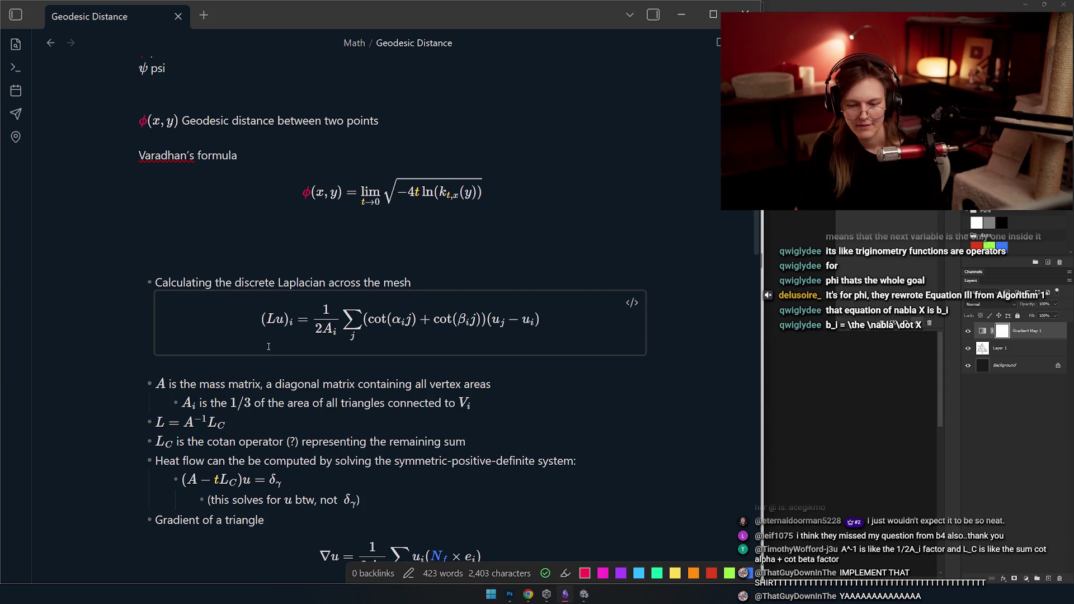
scroll(292, 386, "up", 1)
scroll(368, 310, "down", 10)
scroll(369, 311, "down", 5)
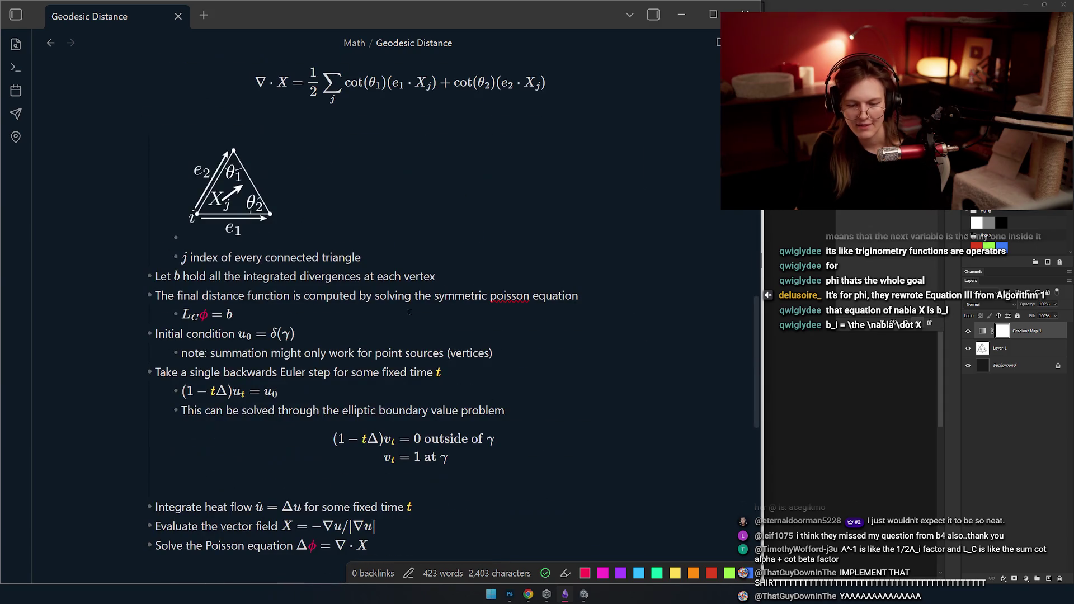
scroll(371, 291, "down", 2)
scroll(372, 344, "down", 4)
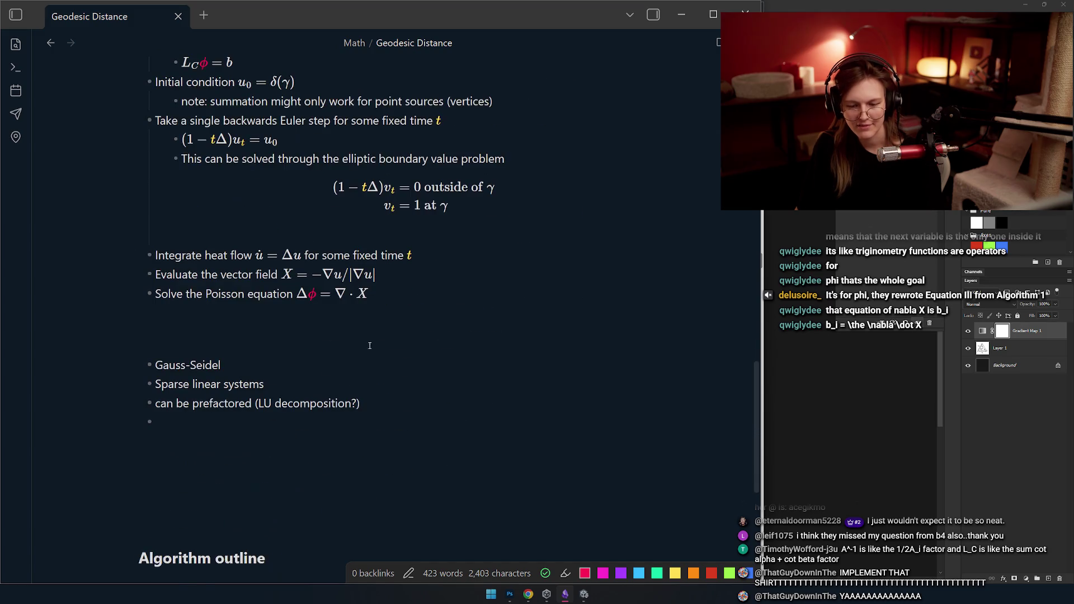
scroll(326, 350, "up", 2)
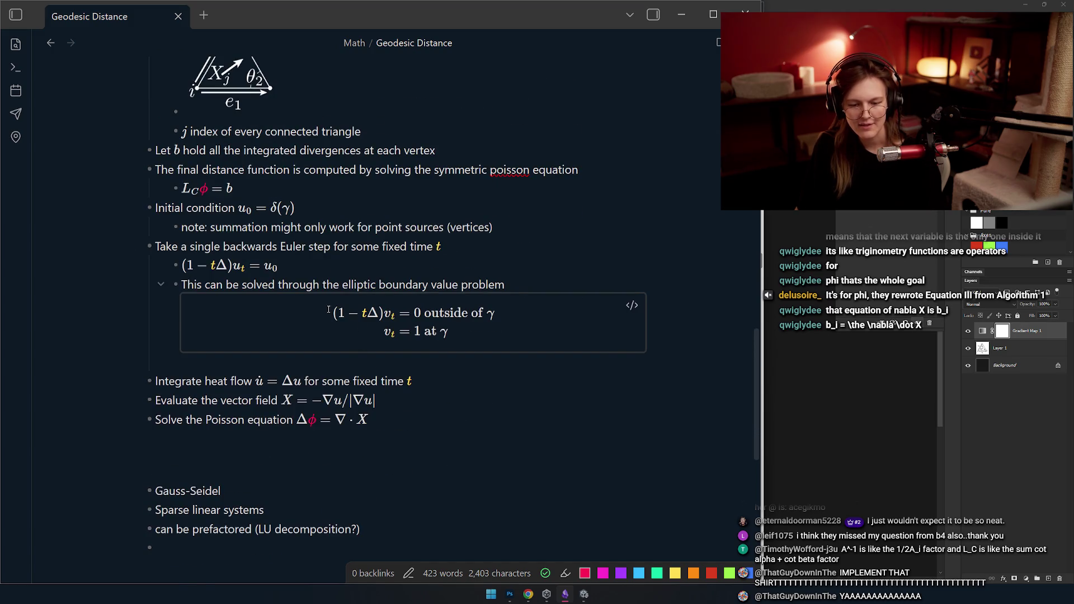
scroll(339, 343, "up", 10)
scroll(363, 336, "up", 2)
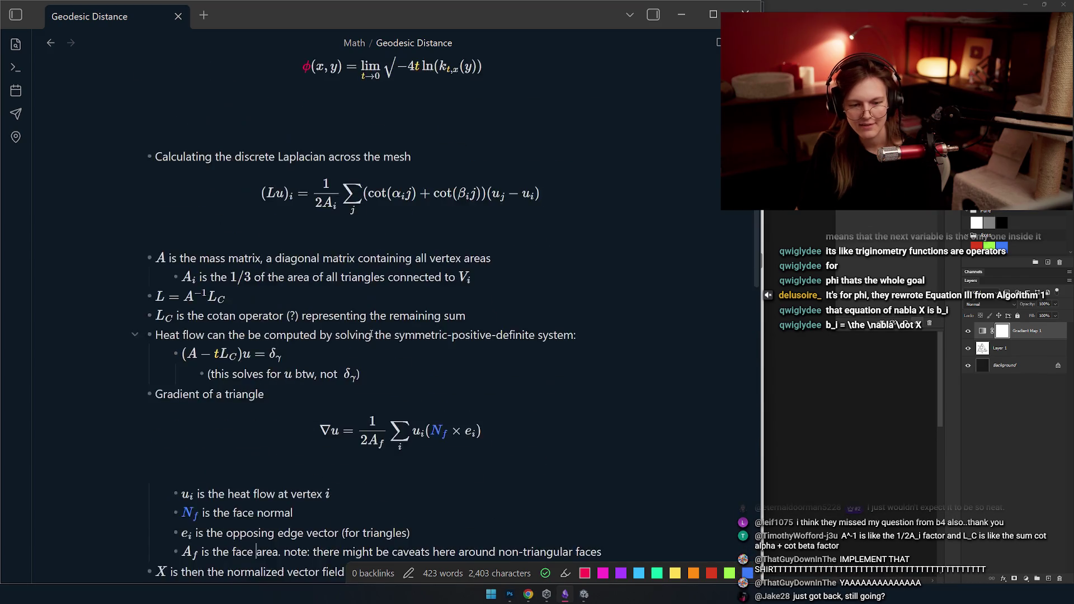
scroll(399, 349, "up", 3)
scroll(321, 365, "down", 2)
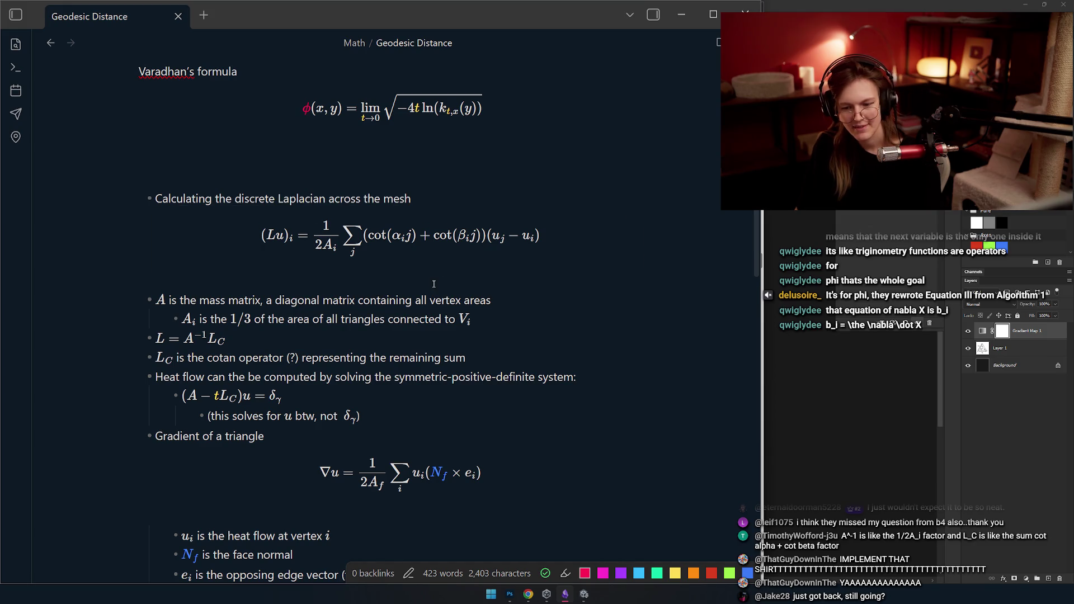
scroll(350, 276, "down", 1)
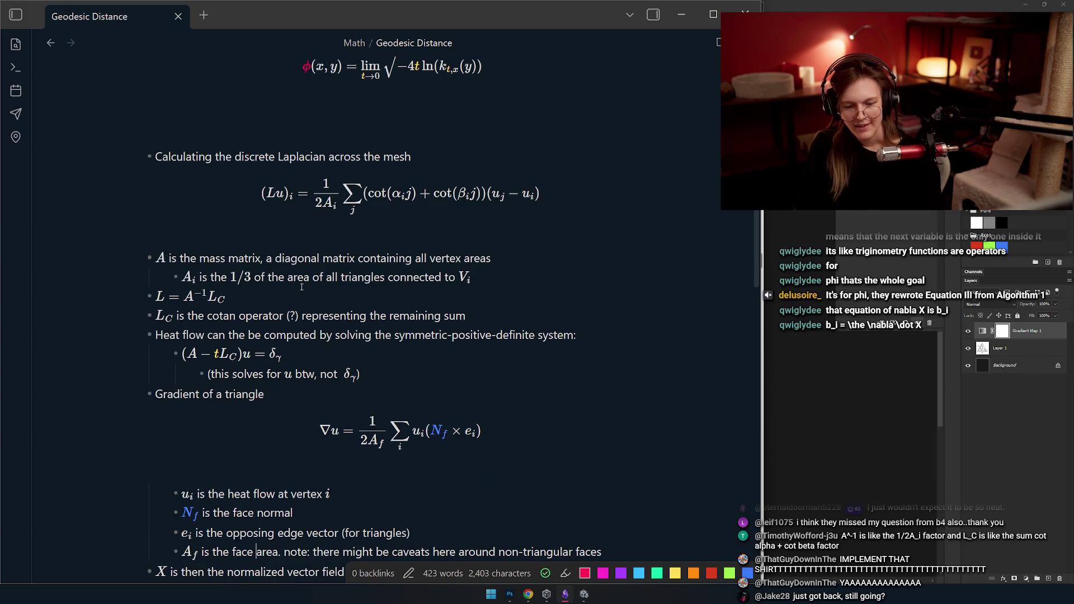
scroll(277, 311, "down", 2)
scroll(268, 303, "up", 2)
left_click(252, 296)
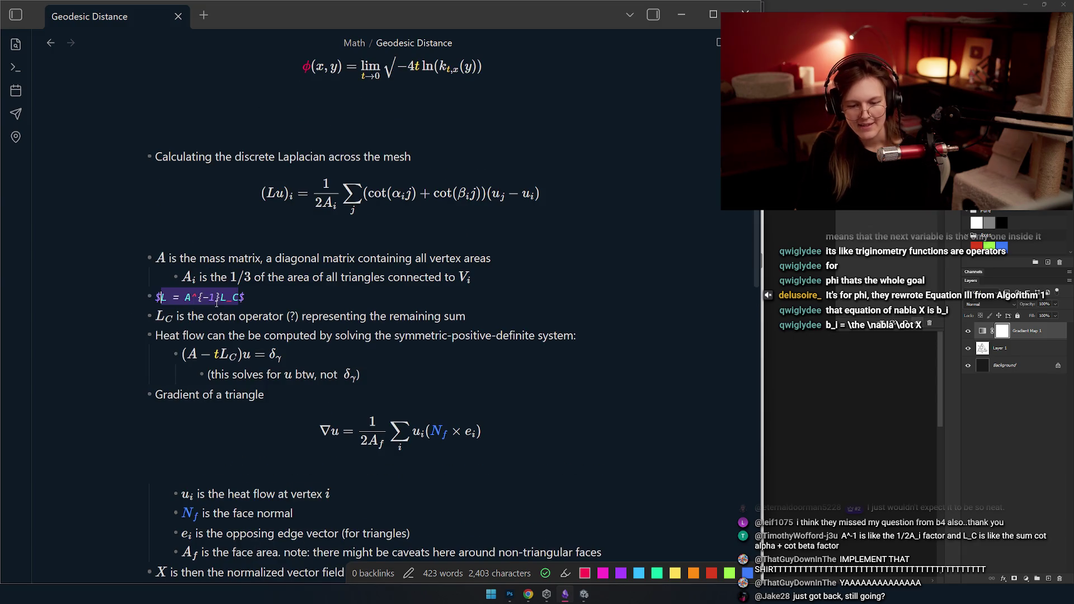
scroll(253, 285, "up", 1)
left_click(252, 285)
scroll(243, 319, "down", 1)
scroll(241, 334, "down", 5)
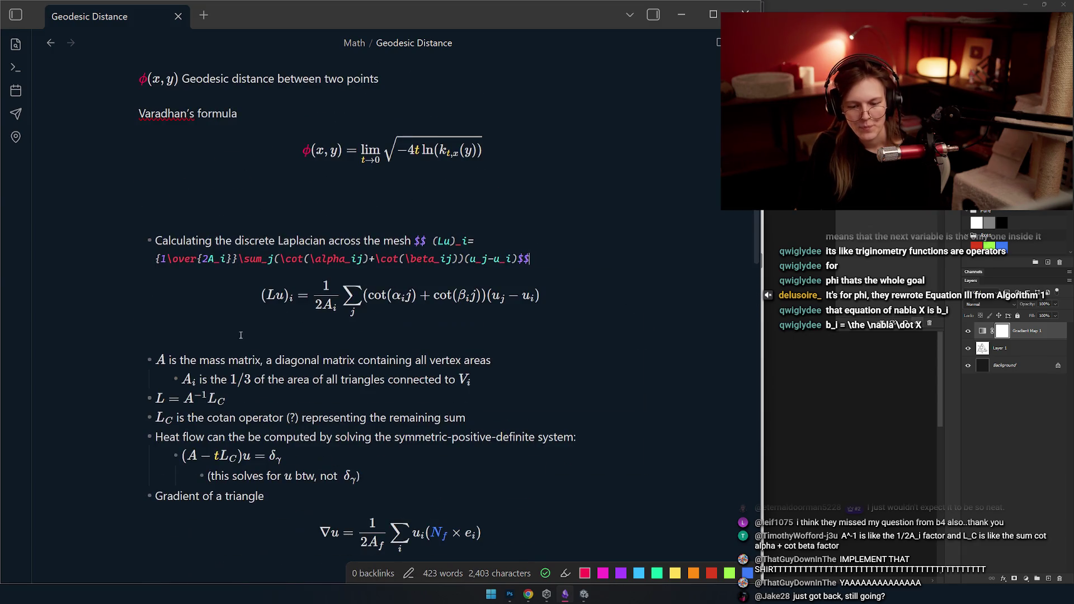
scroll(225, 386, "down", 1)
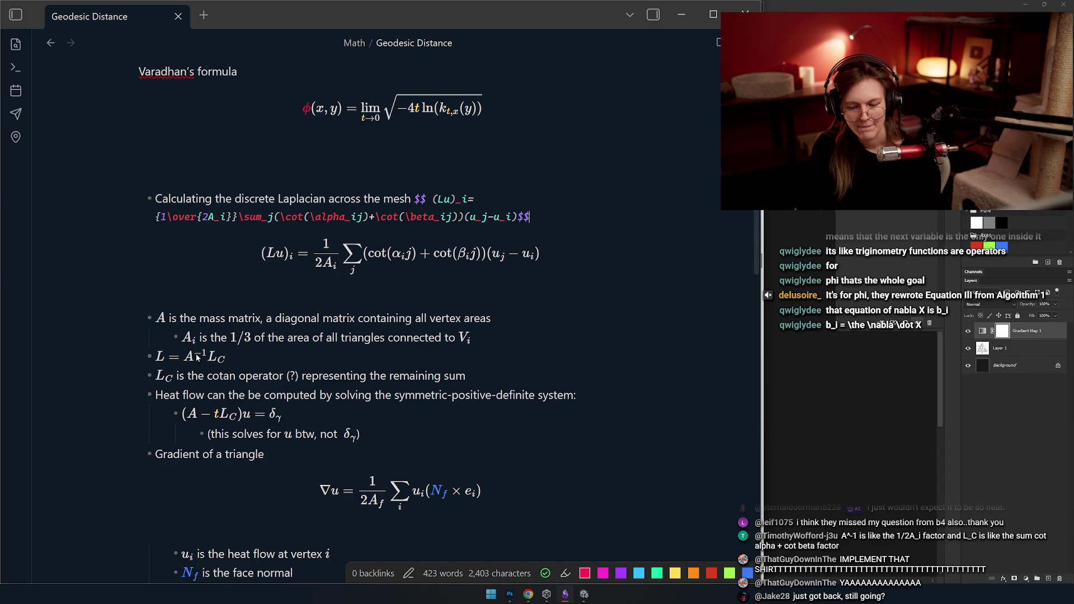
scroll(318, 386, "down", 1)
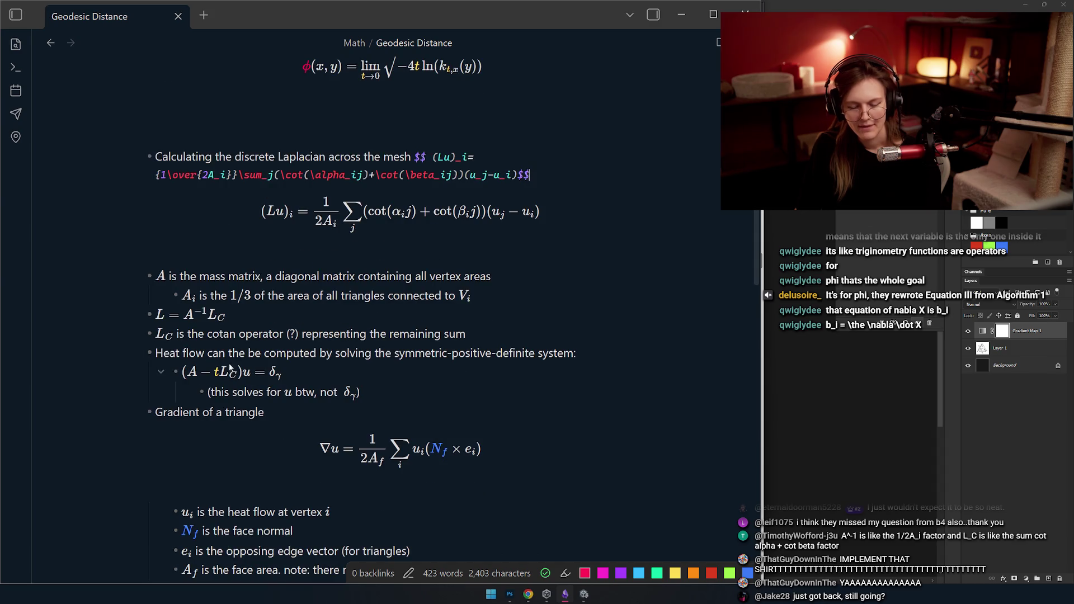
- Wrap L_C in green in L = A⁻¹L_C and paste it over the other L_C occurrences, then undo the faulty insertions
left_click(217, 316)
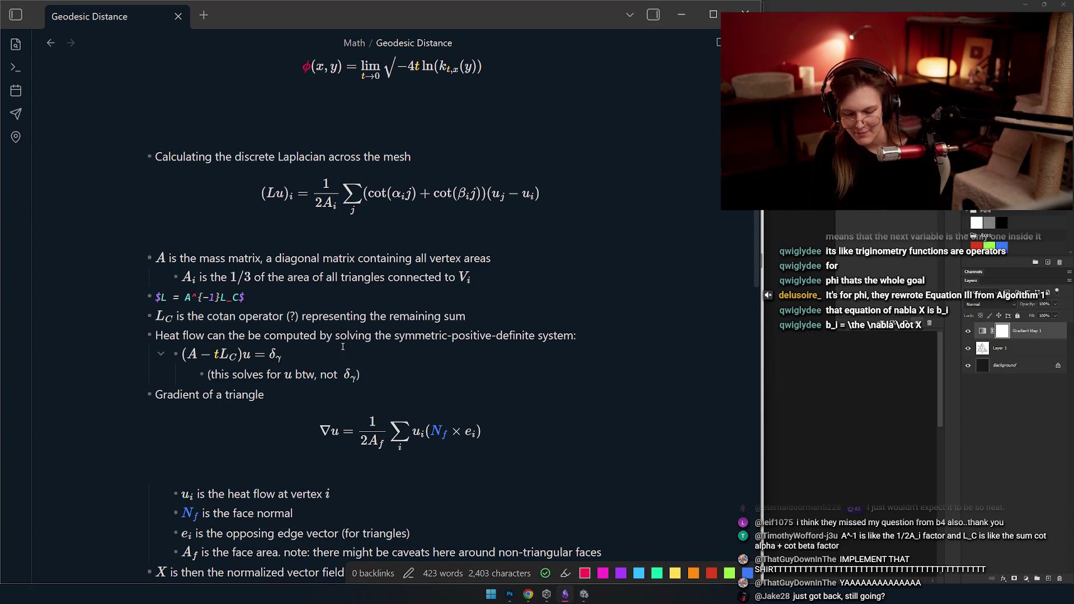
key("BackSpace")
key("BackSpace")
key("BackSpace")
type("{L")
type("\\colGreen L_C")
key("Right")
key("shift+ctrl+Left")
key("shift+ctrl+Left")
key("shift+ctrl+Left")
key("ctrl+c")
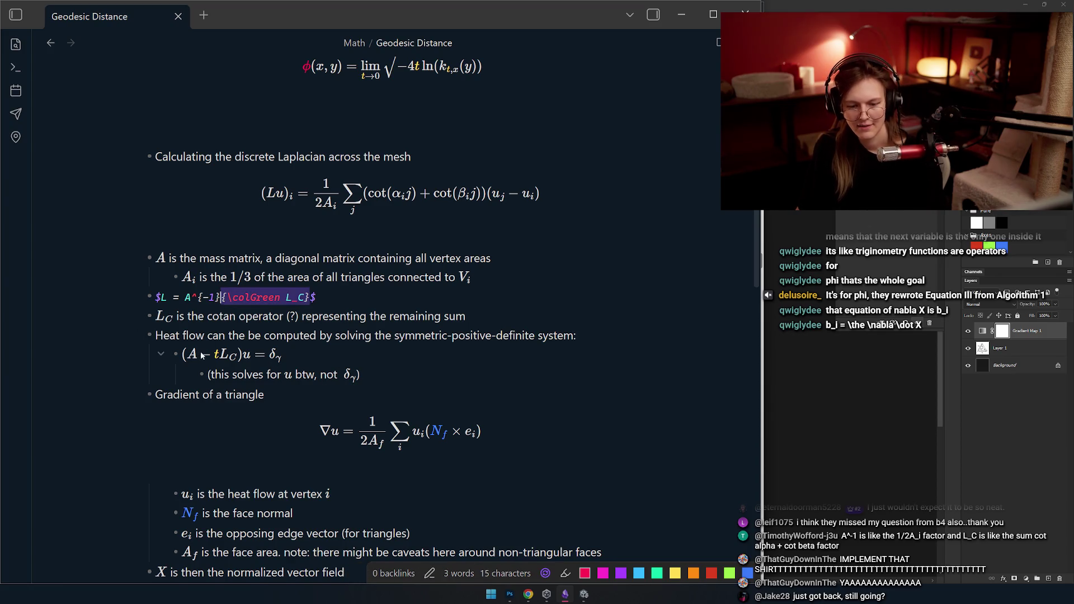
double_click(170, 316)
double_click(251, 355, "alt")
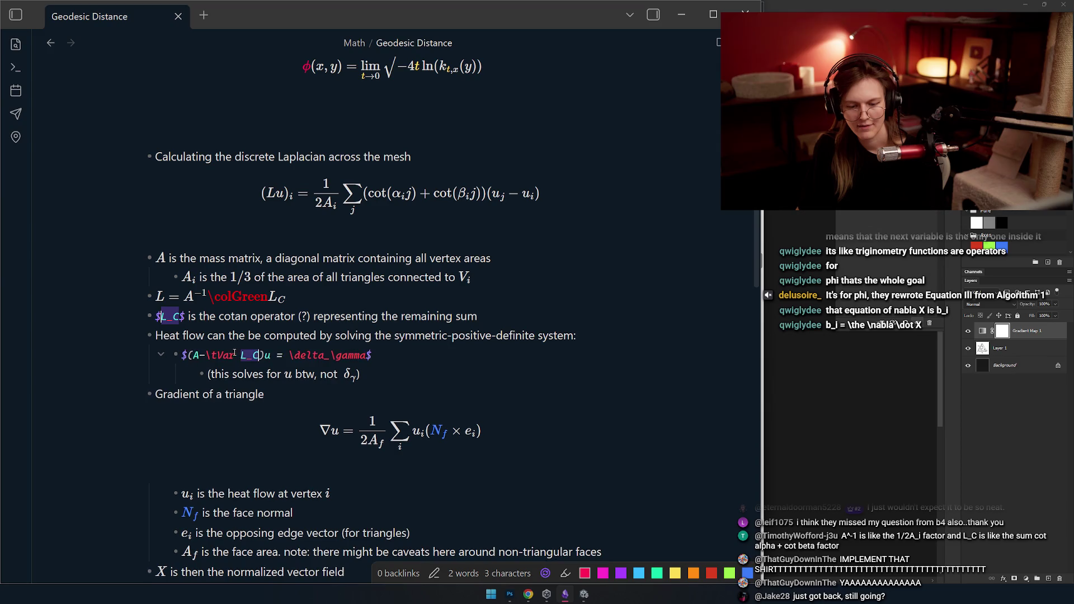
scroll(243, 354, "down", 5)
scroll(393, 319, "up", 2)
scroll(394, 320, "up", 1)
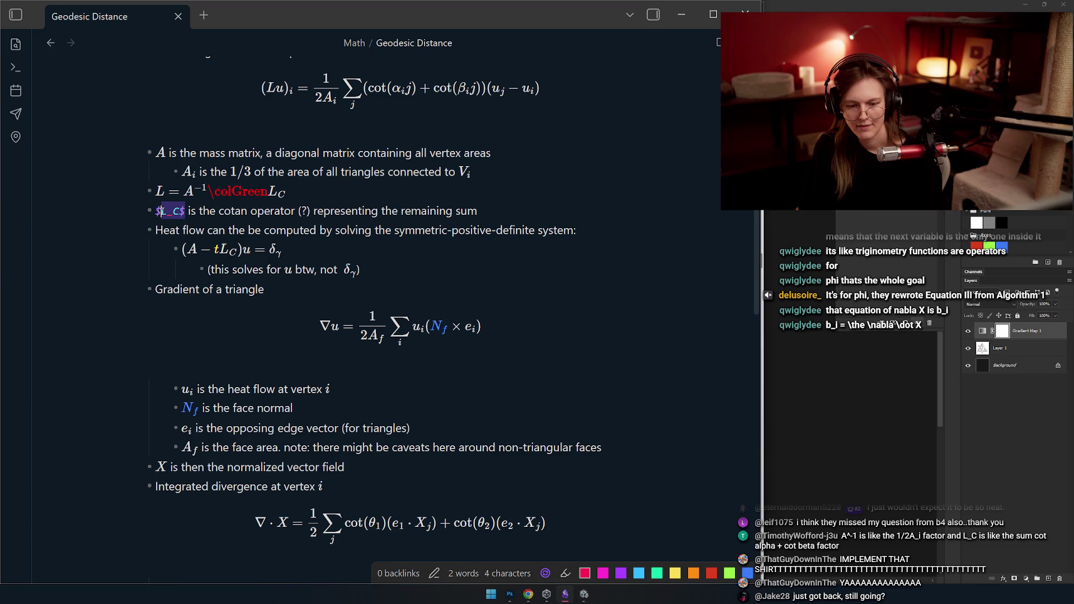
double_click(168, 211)
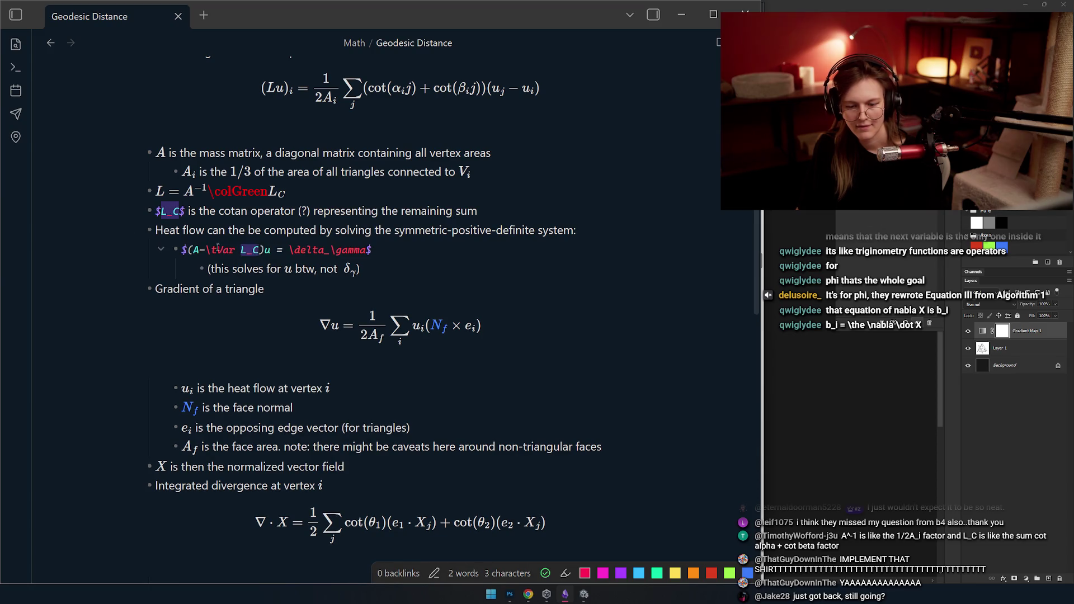
key("ctrl+v")
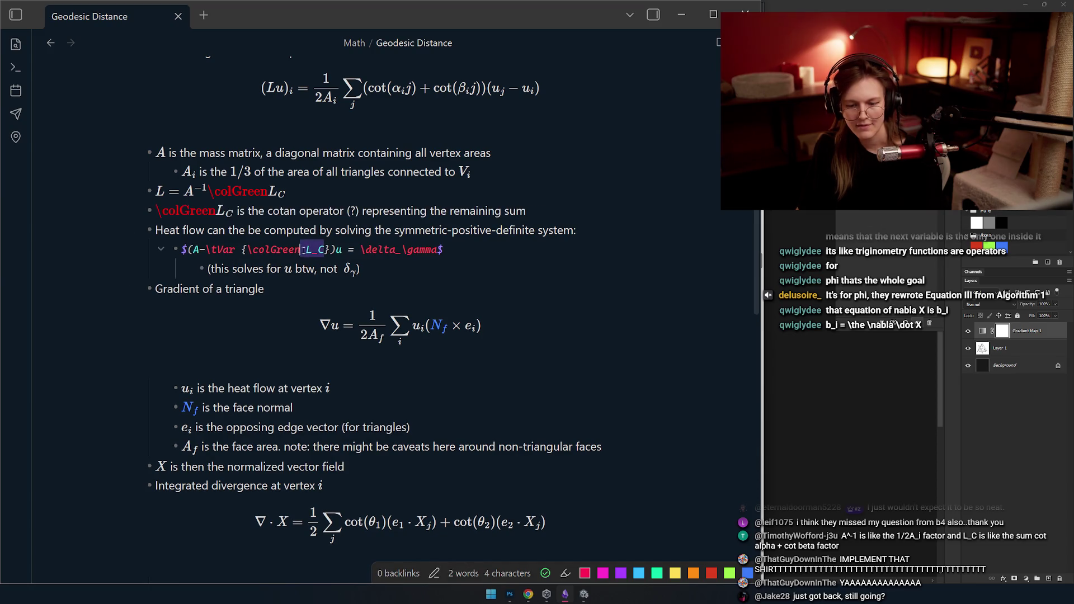
key("Up")
key("Up")
key("Up")
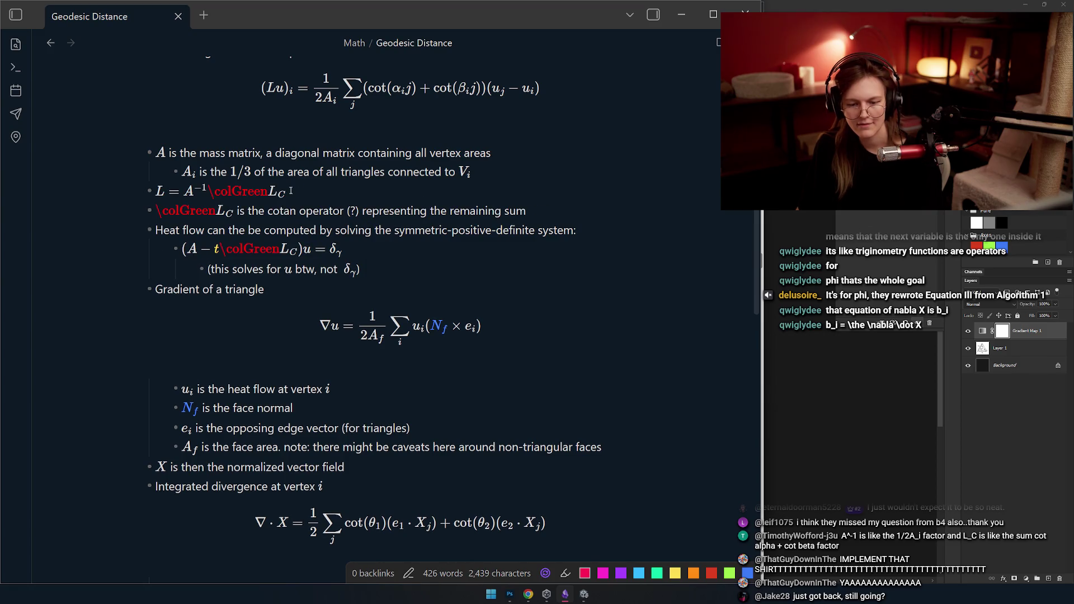
key("ctrl+z")
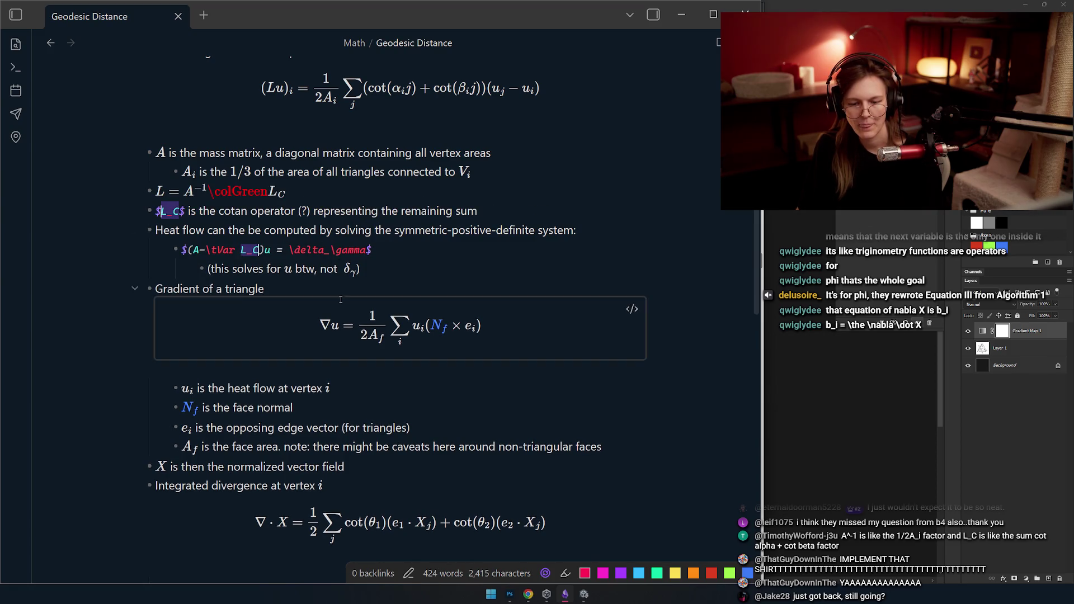
key("ctrl+z")
- Fix the command to lowercase {\colgreen L_C} and paste the green group into the cotan operator line
left_click(255, 192)
key("BackSpace")
type("g_C")
key("End")
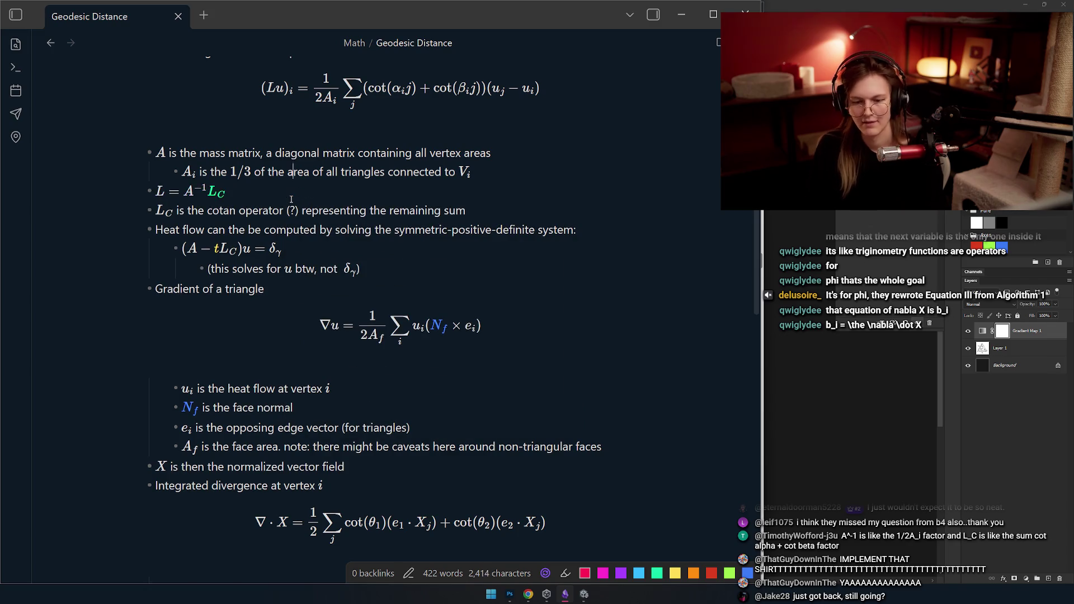
key("Left")
key("ctrl+shift+Left")
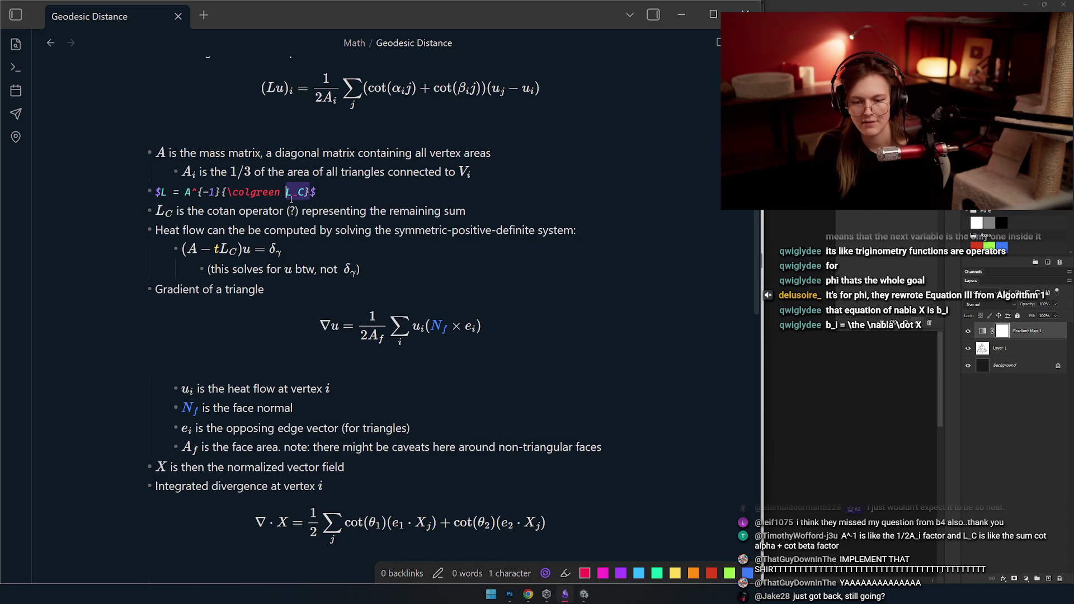
key("ctrl+shift+Left")
key("ctrl+shift+Left")
key("ctrl+shift+Left")
double_click(168, 210)
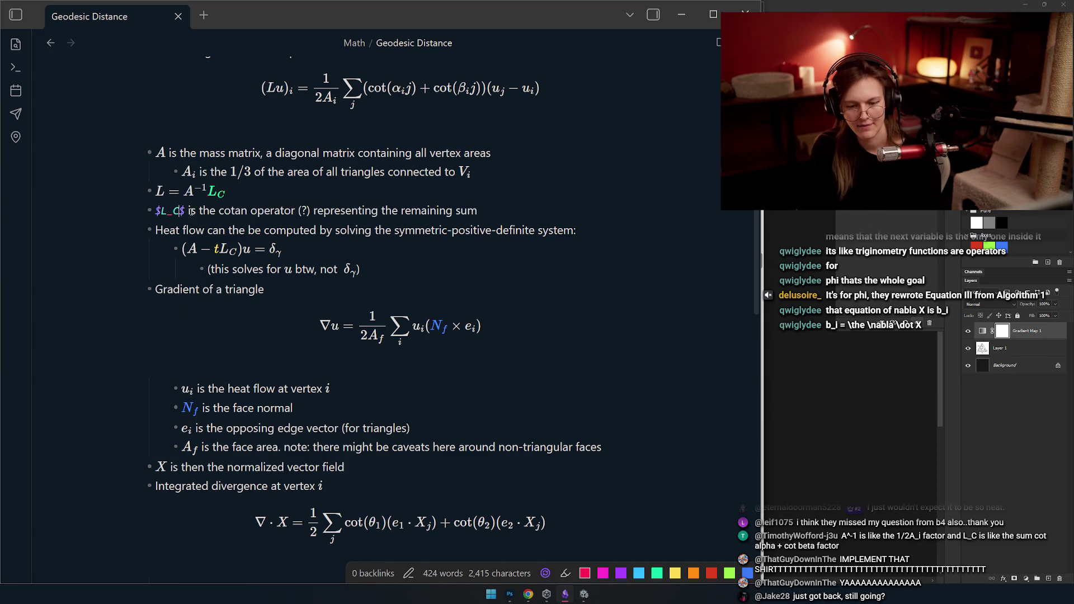
key("ctrl+v")
left_click(359, 211)
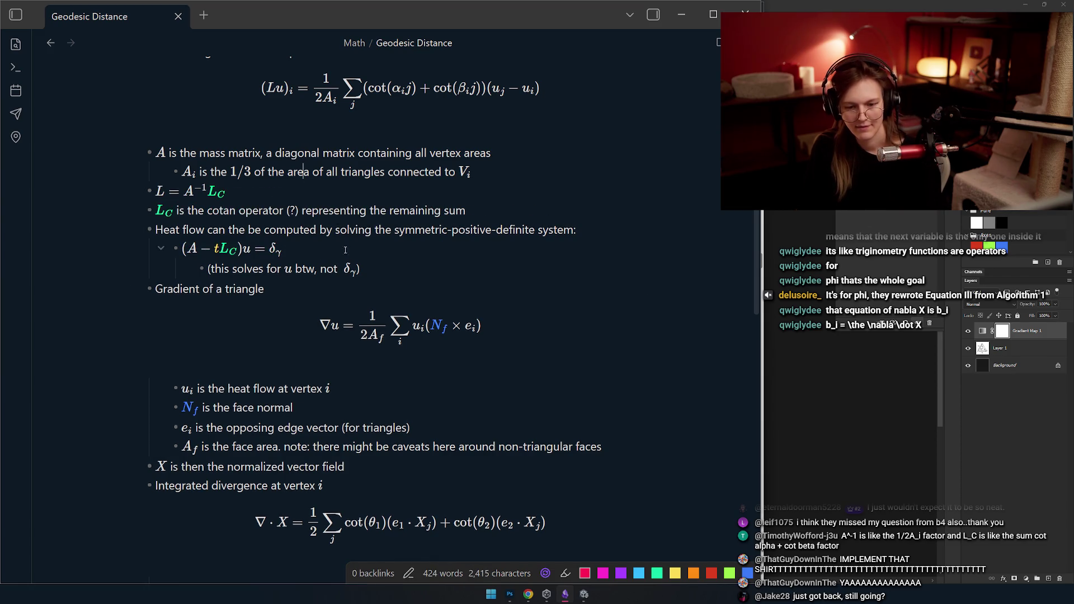
scroll(344, 235, "up", 1)
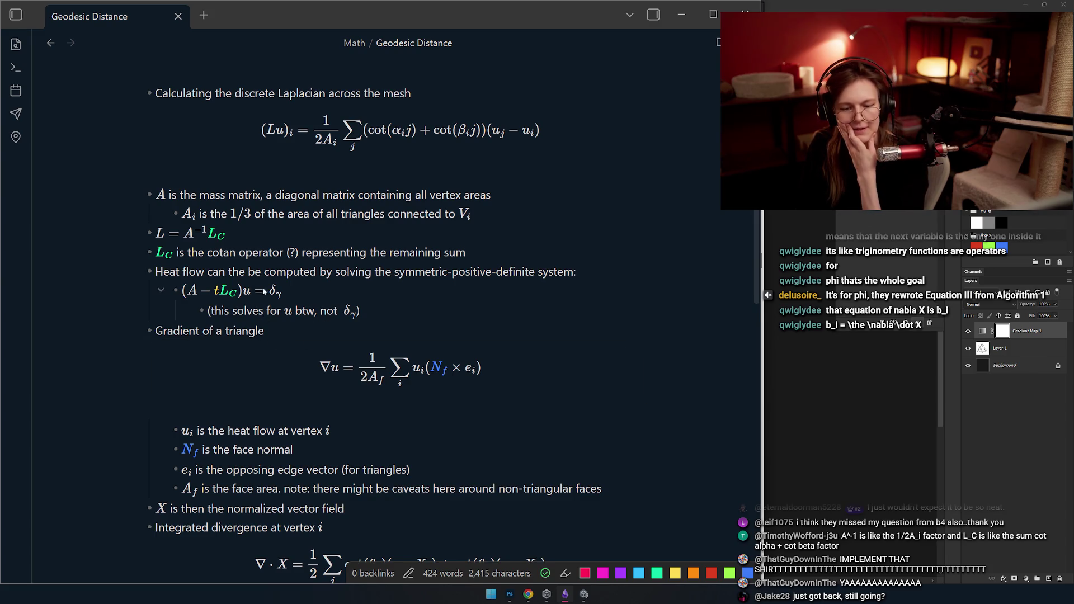
scroll(257, 291, "up", 3)
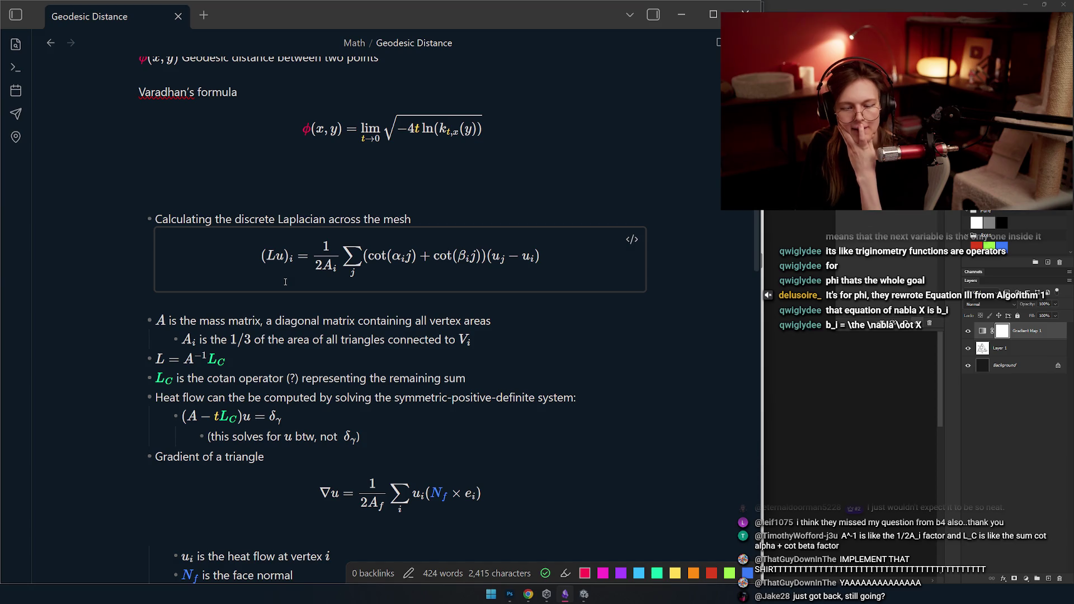
scroll(284, 283, "up", 2)
scroll(285, 282, "up", 1)
scroll(284, 283, "down", 3)
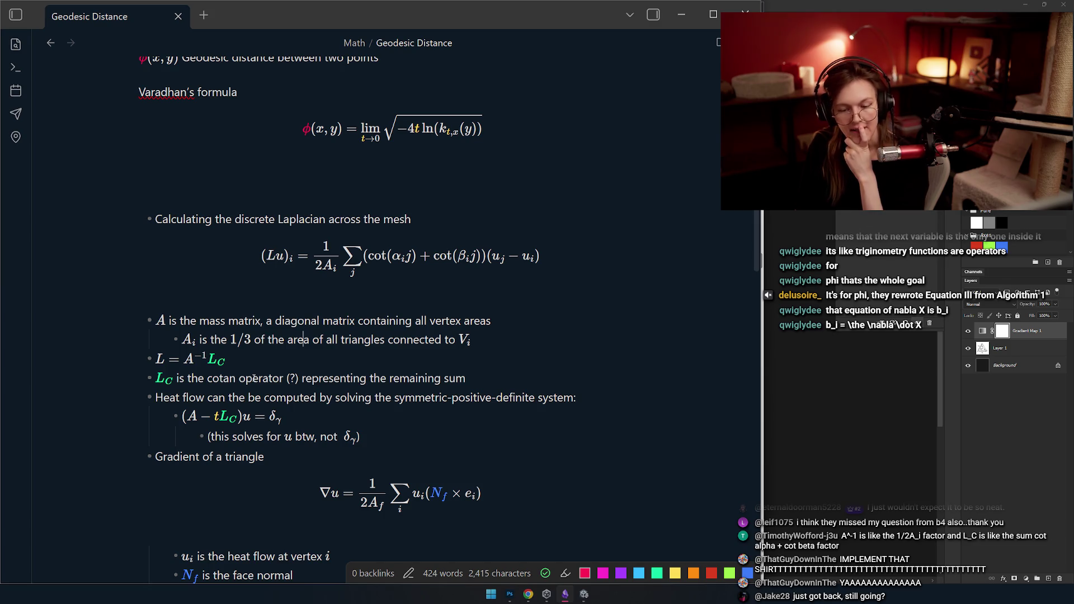
scroll(253, 379, "down", 1)
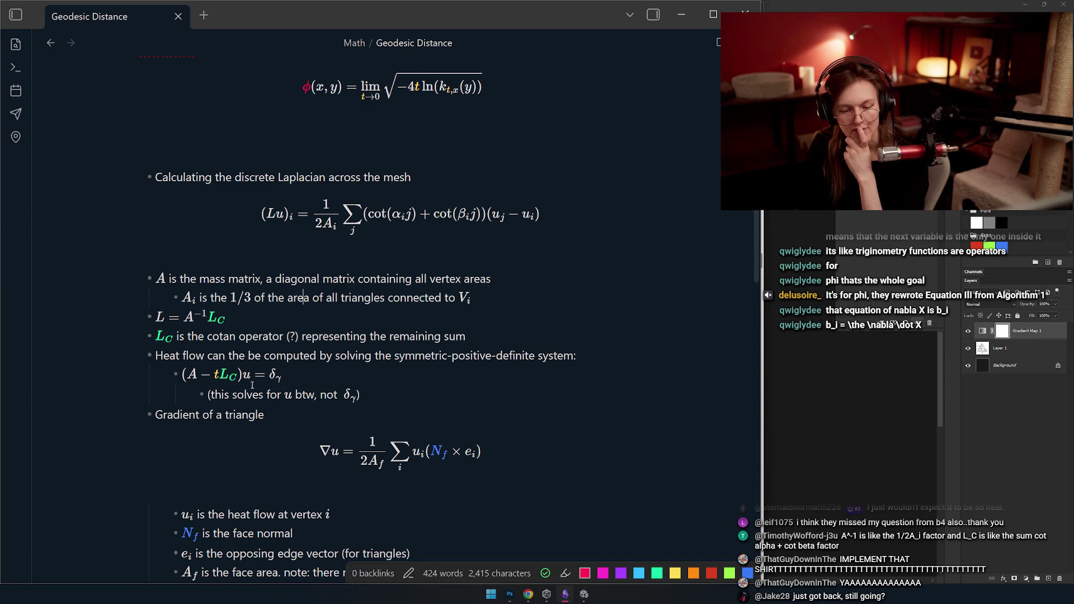
left_click(269, 375)
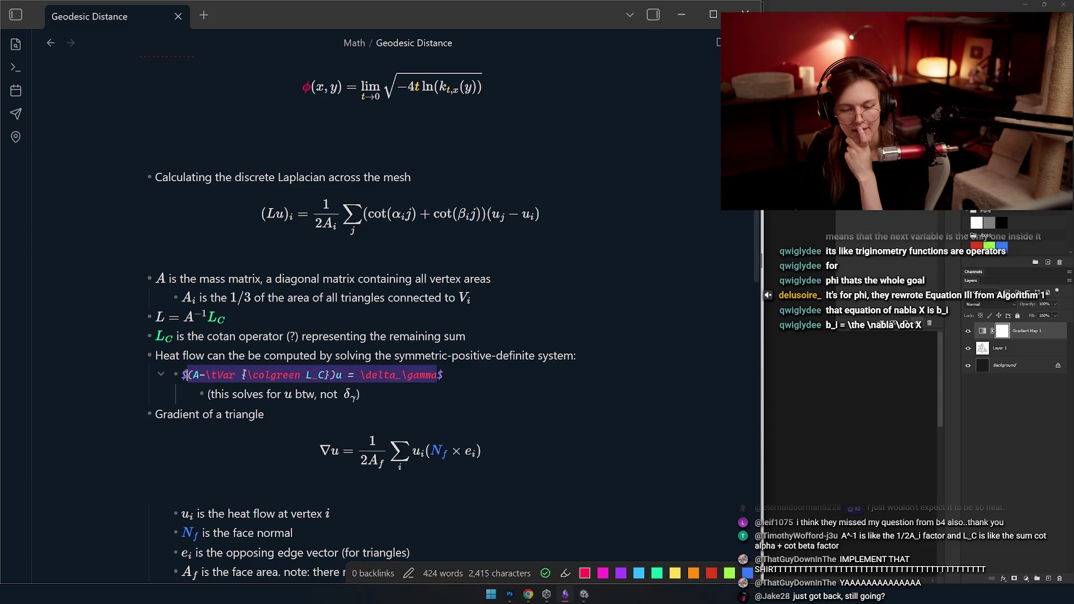
type("{\\copl")
- Wrap u as {\colorange u} in (A − tL_C)u = δγ and render it orange
key("BackSpace")
key("BackSpace")
type("lOrange u")
key("End")
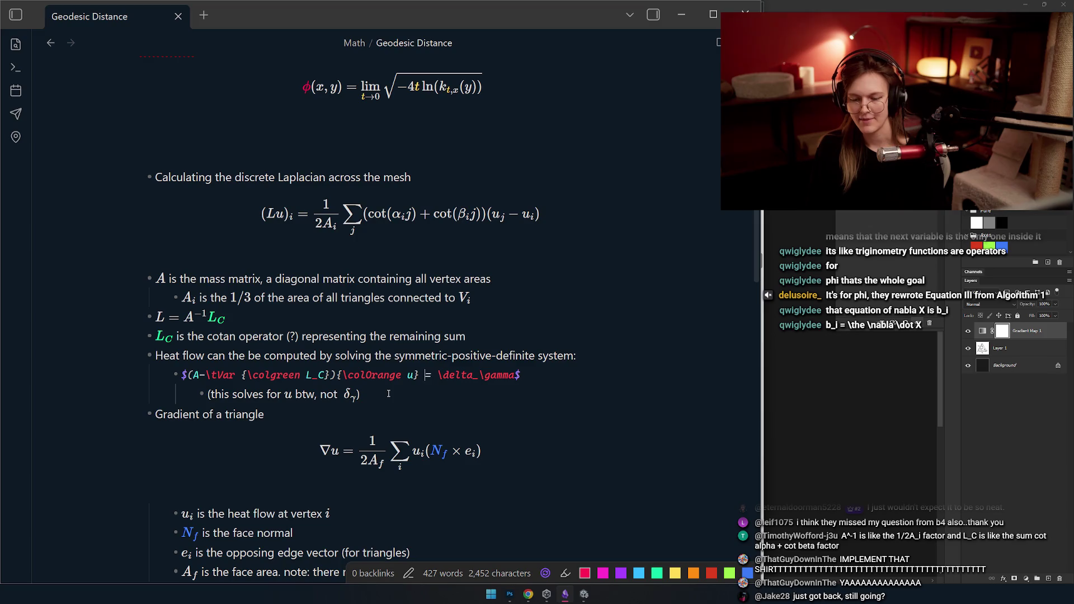
left_click(388, 392)
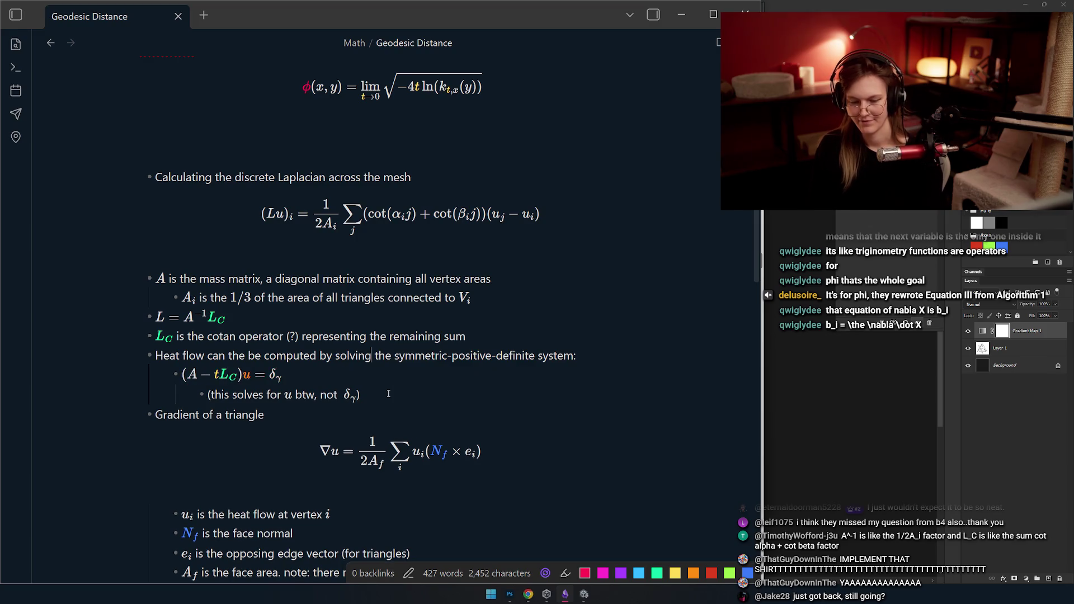
left_click(227, 381)
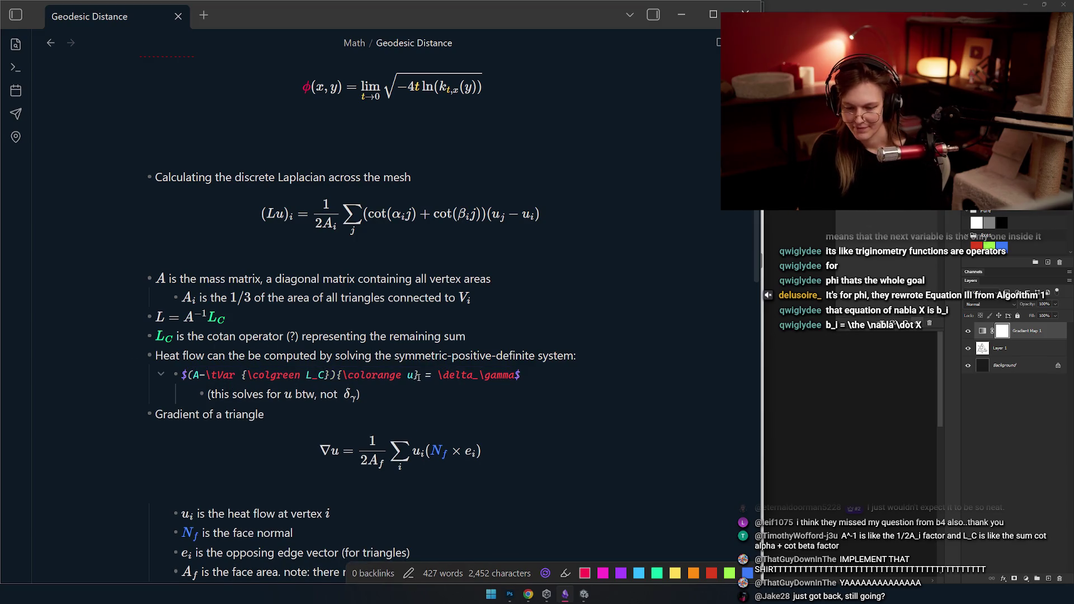
left_click_drag(417, 377, 336, 375)
key("ctrl+c")
left_click(354, 297)
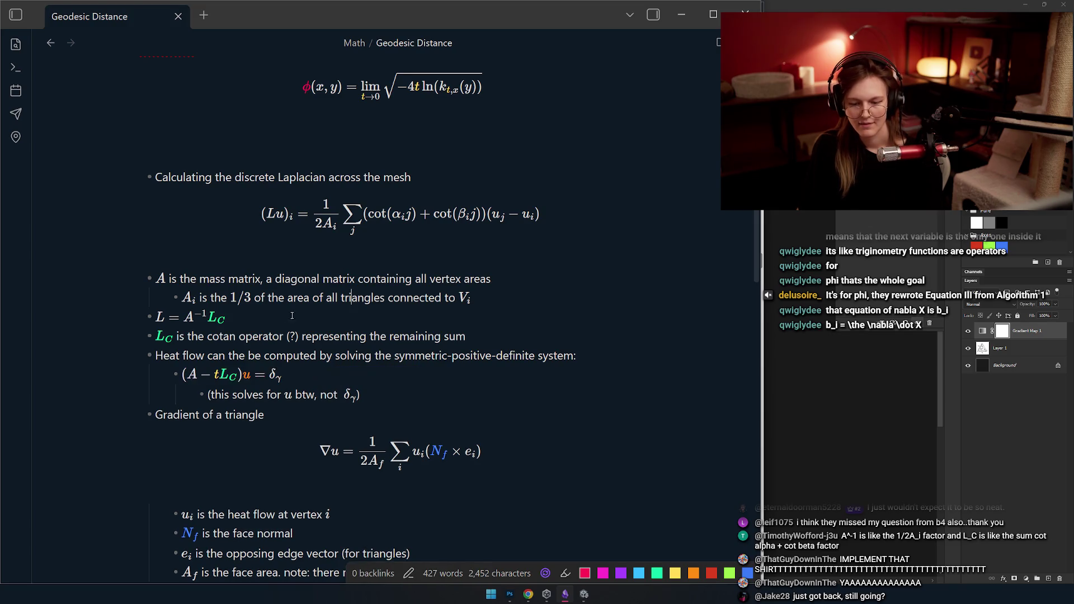
scroll(303, 321, "up", 2)
mouse_move(400, 215)
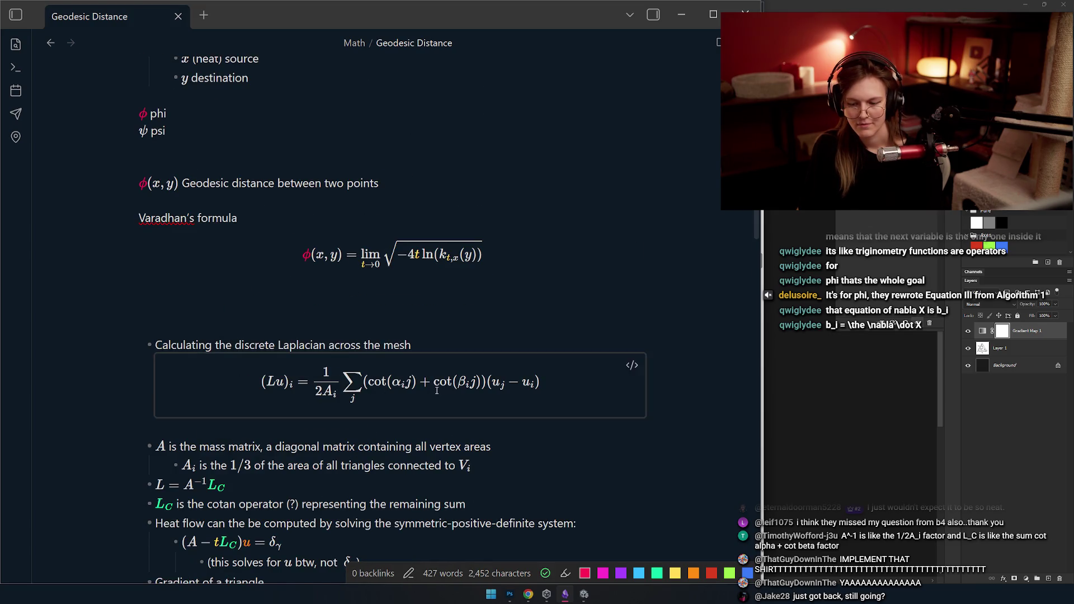
- Colour u orange in (Lu)_i, u_j and u_i of the discrete Laplacian formula and render it
left_click(437, 390)
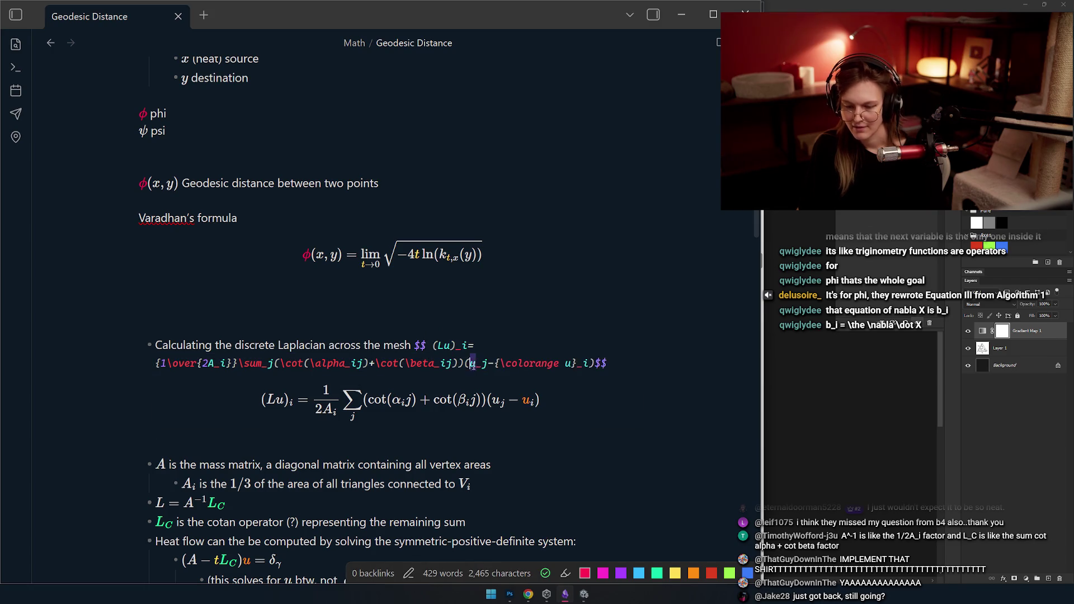
key("ctrl+v")
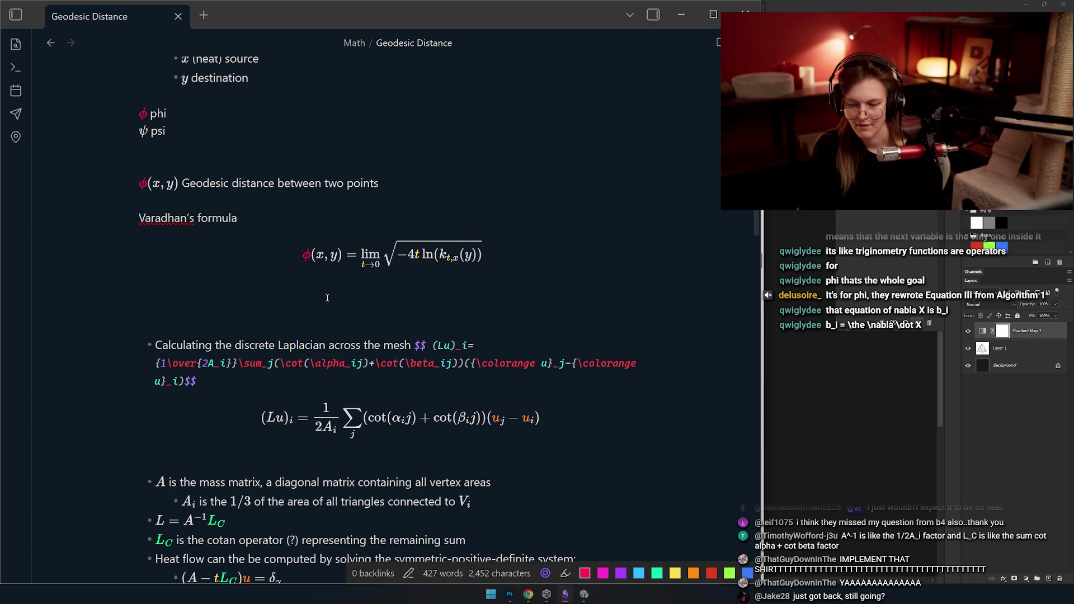
left_click(280, 354)
left_click(221, 363)
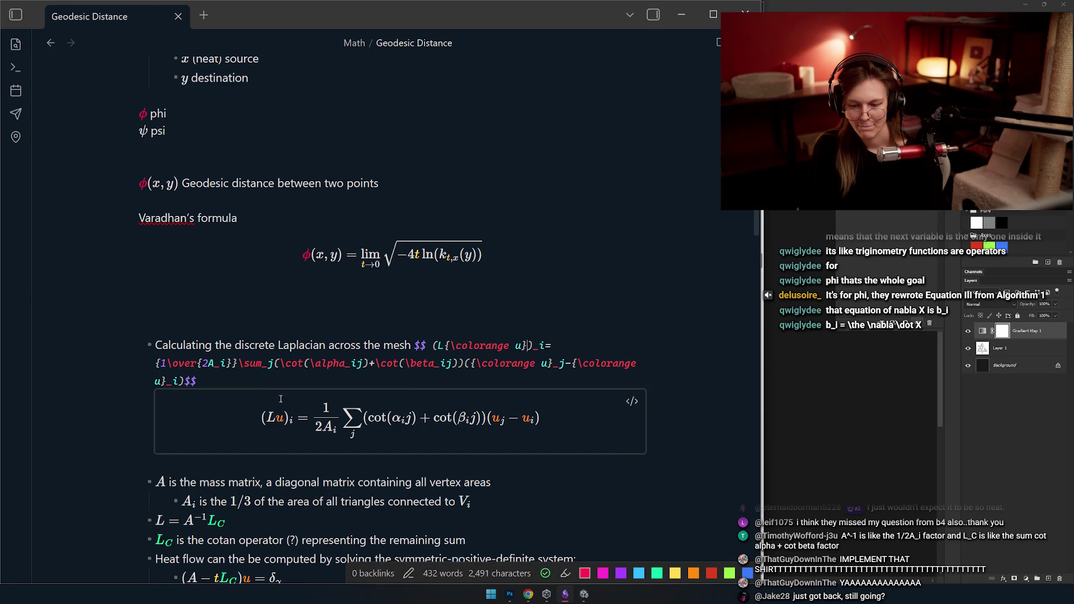
left_click(355, 323)
scroll(307, 334, "up", 1)
scroll(307, 334, "down", 5)
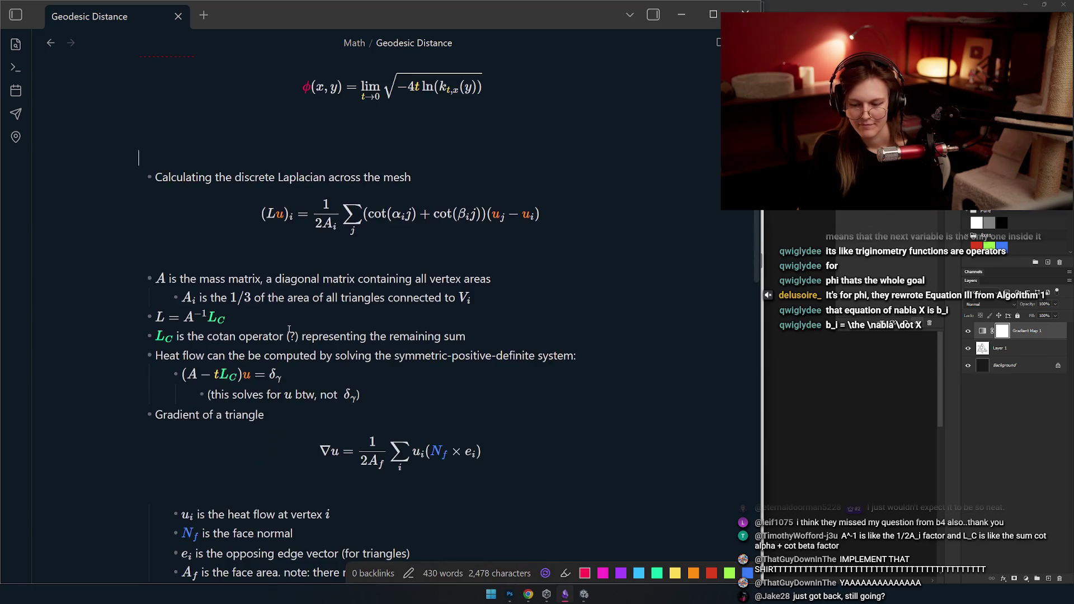
scroll(273, 316, "down", 2)
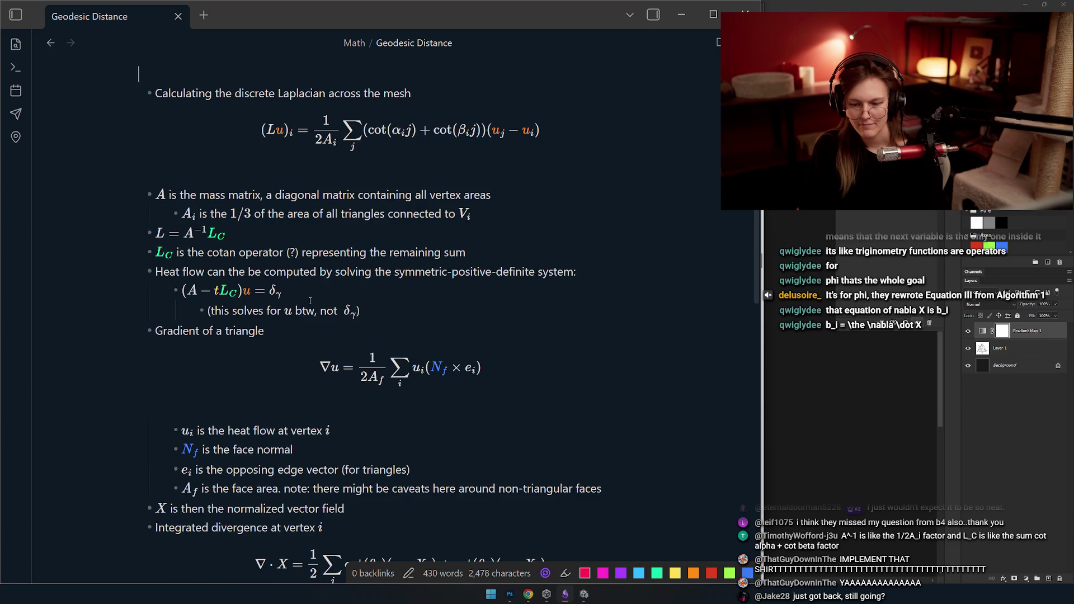
scroll(310, 301, "down", 2)
- Colour u_i and ∇u orange in the triangle-gradient formula and render it
left_click(491, 248)
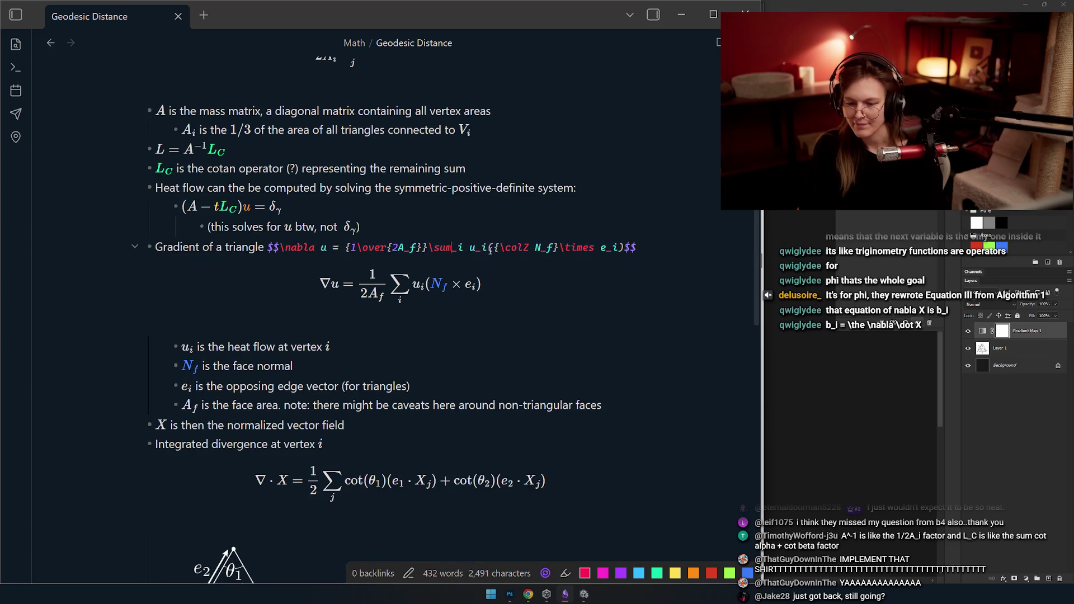
type("{\\colO u_i}")
left_click(475, 320)
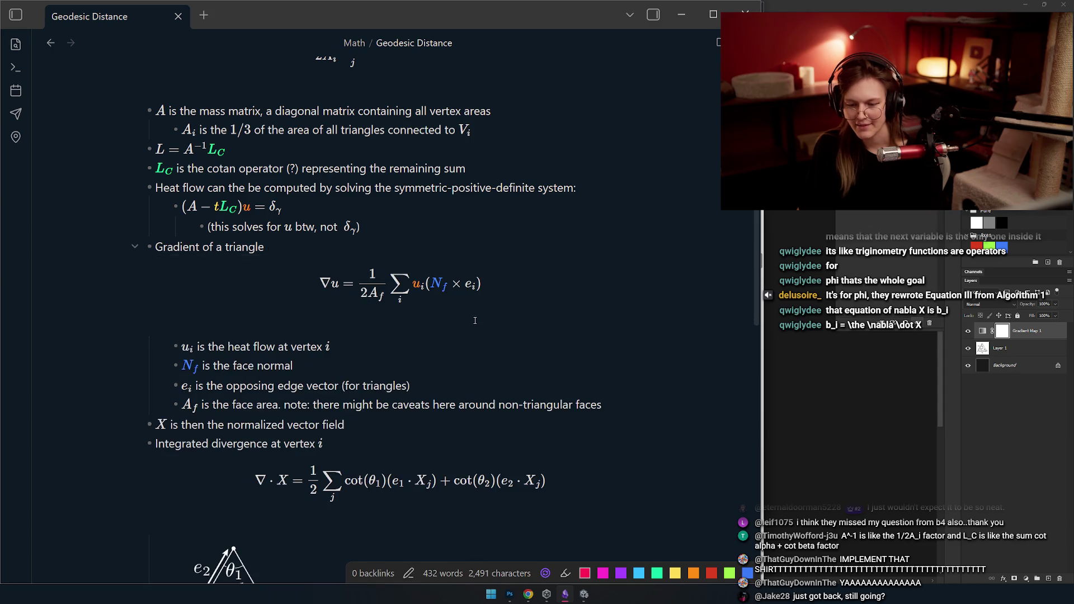
scroll(382, 281, "down", 2)
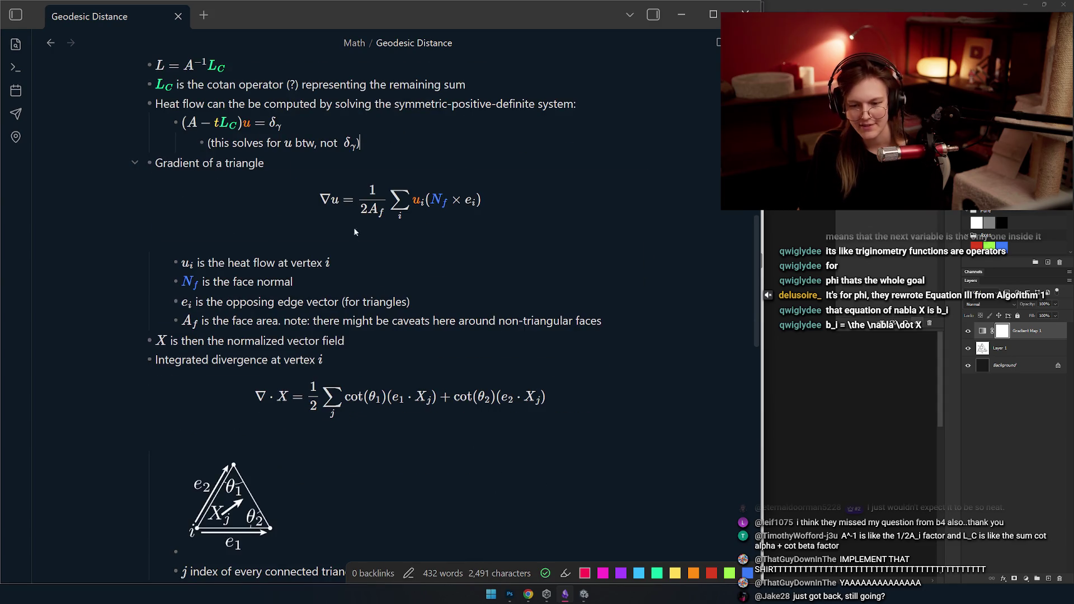
left_click(316, 162)
scroll(359, 230, "up", 2)
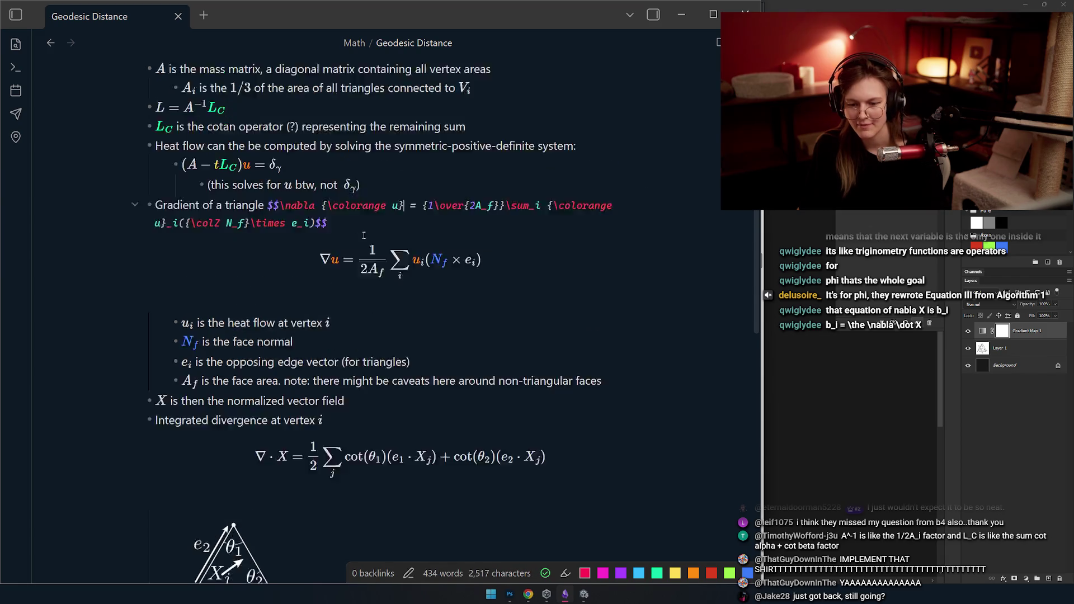
left_click(392, 212)
left_click(387, 186)
scroll(252, 252, "down", 2)
scroll(252, 252, "up", 2)
scroll(208, 302, "down", 2)
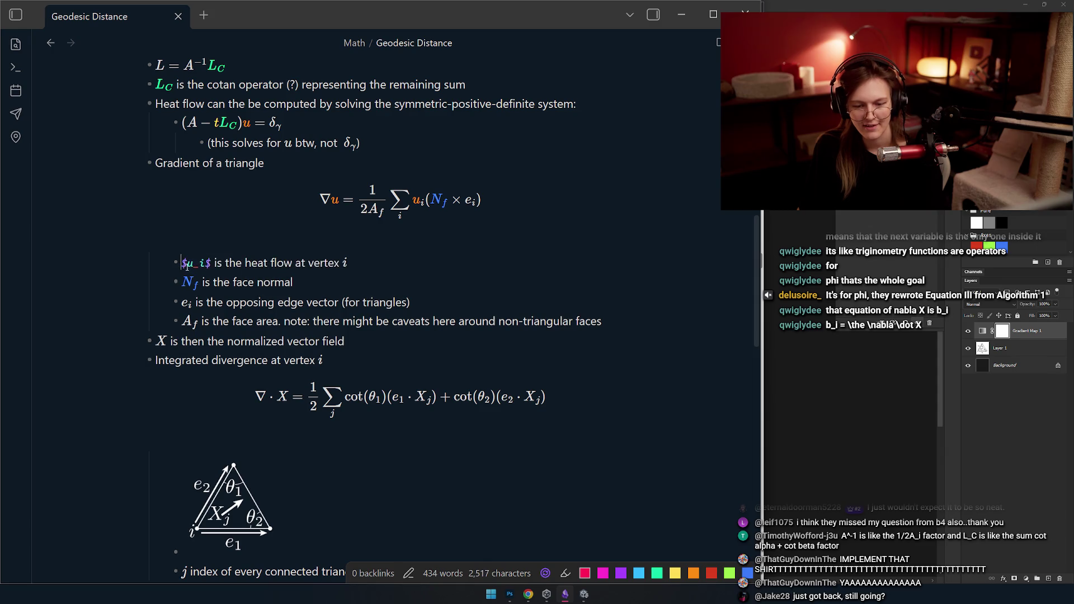
- Colour u_i orange in the 'u_i is the heat flow' bullet's inline math
left_click(340, 263)
left_click(342, 294)
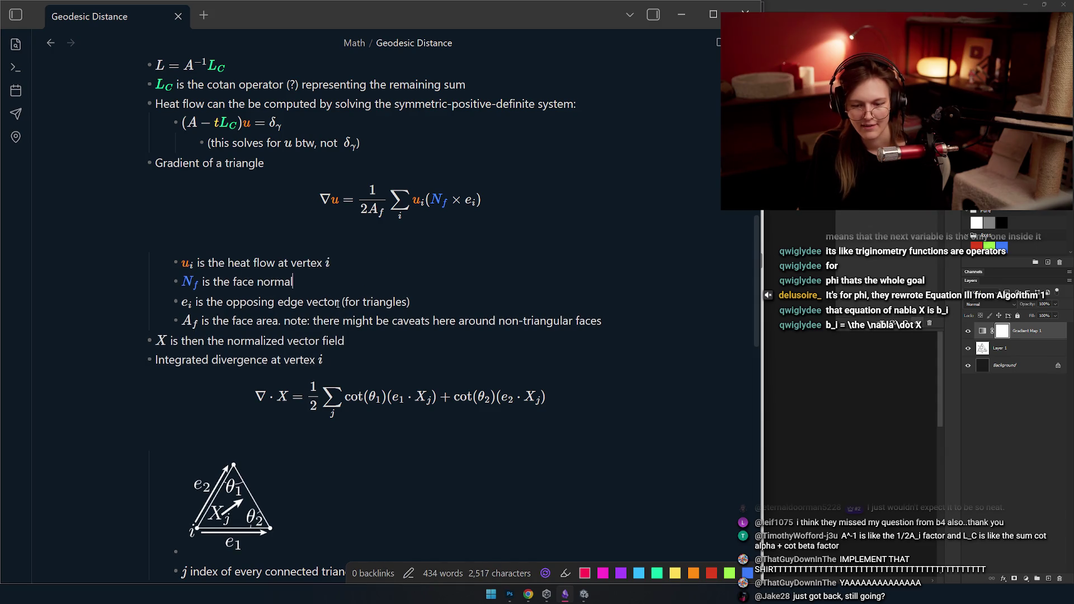
scroll(308, 283, "down", 1)
scroll(415, 378, "down", 1)
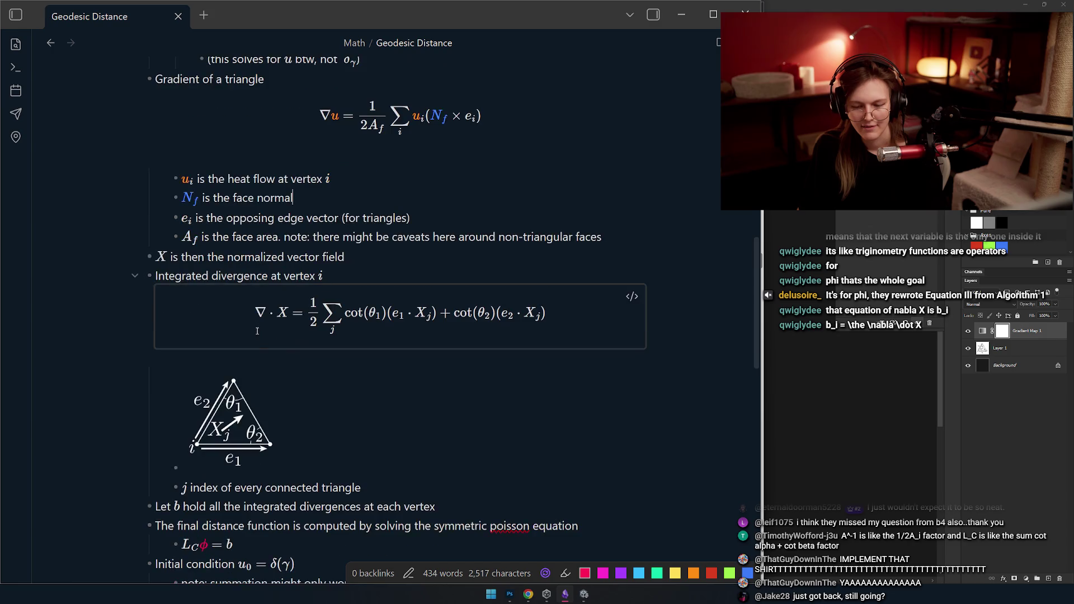
scroll(406, 377, "down", 1)
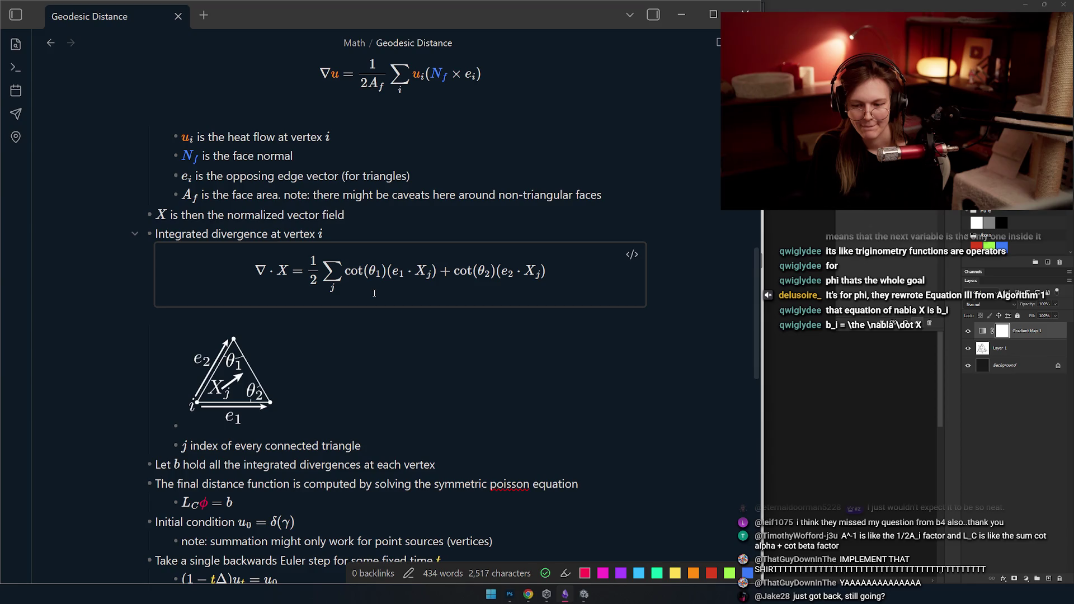
- Inspect the divergence formula's source and colour the u in u₀ = δ(γ) orange
left_click(374, 292)
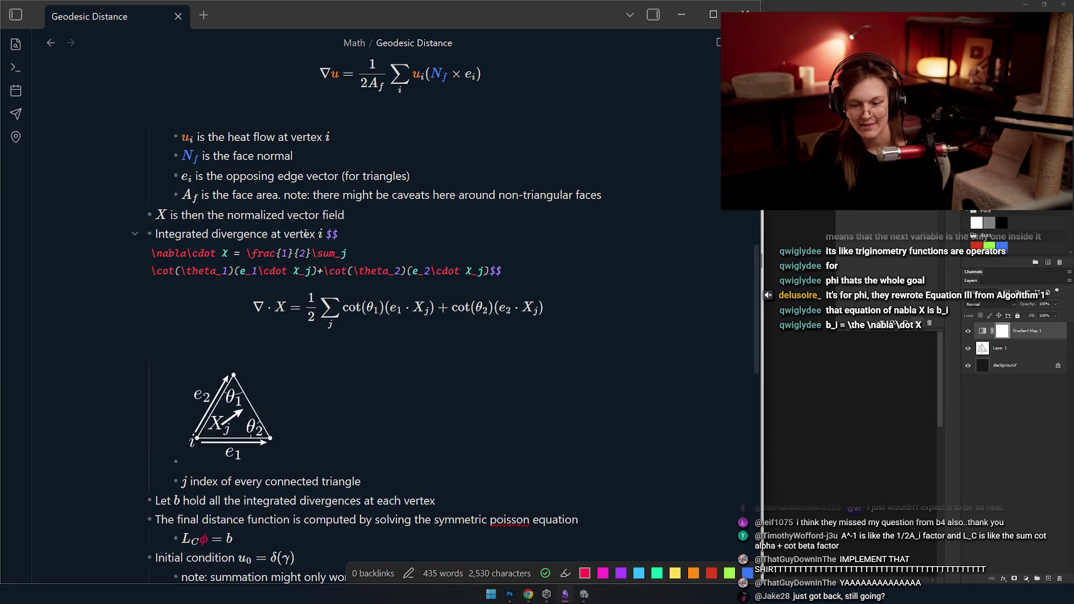
left_click(371, 271)
scroll(372, 271, "down", 1)
scroll(328, 265, "down", 2)
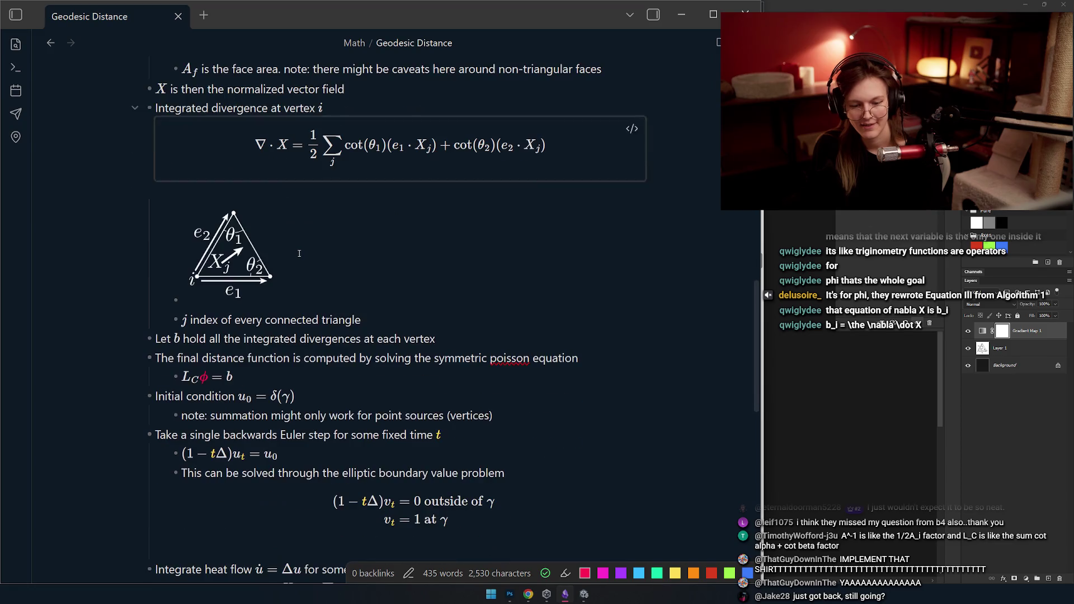
scroll(302, 261, "down", 1)
scroll(277, 254, "down", 1)
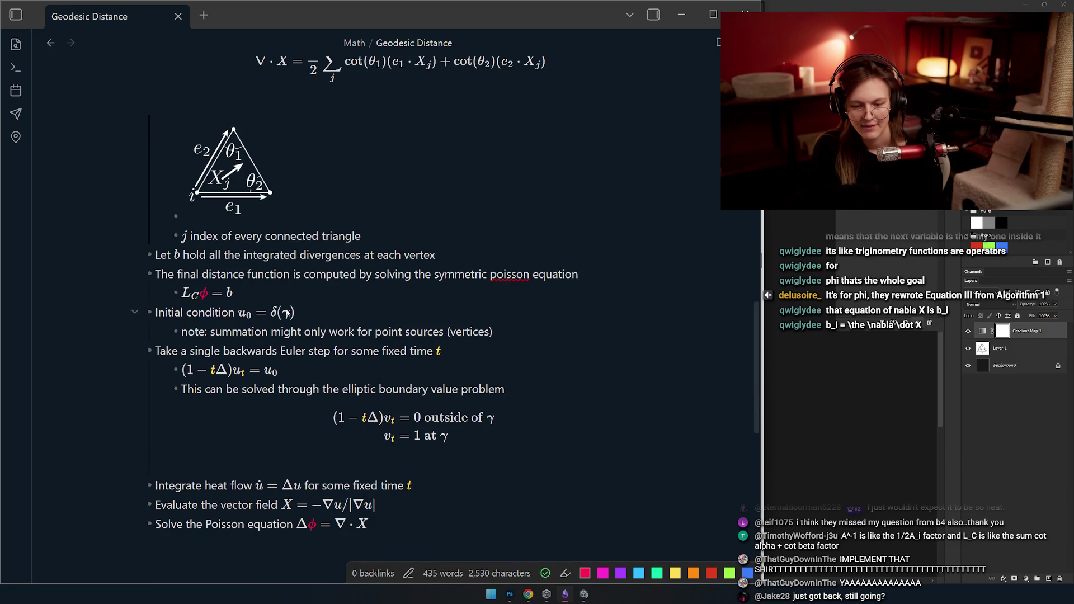
scroll(244, 296, "down", 1)
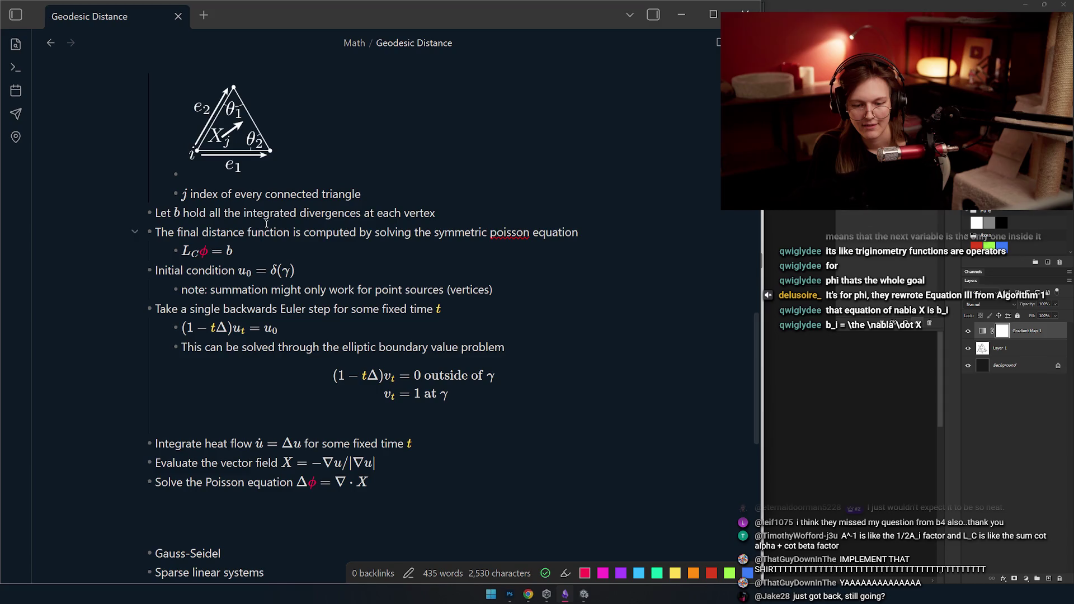
scroll(266, 224, "up", 5)
scroll(280, 269, "down", 5)
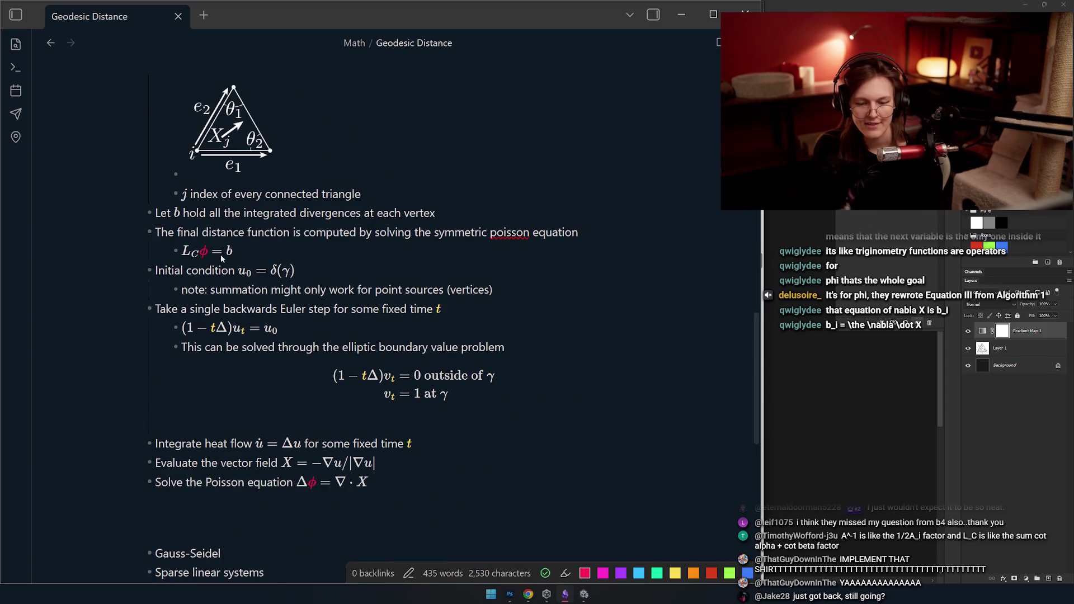
left_click(245, 271)
key("ctrl+z")
- Wrap u_t in \colorange in the Euler-step equation and reveal the boundary-value block's source
left_click(278, 328)
scroll(278, 328, "down", 3)
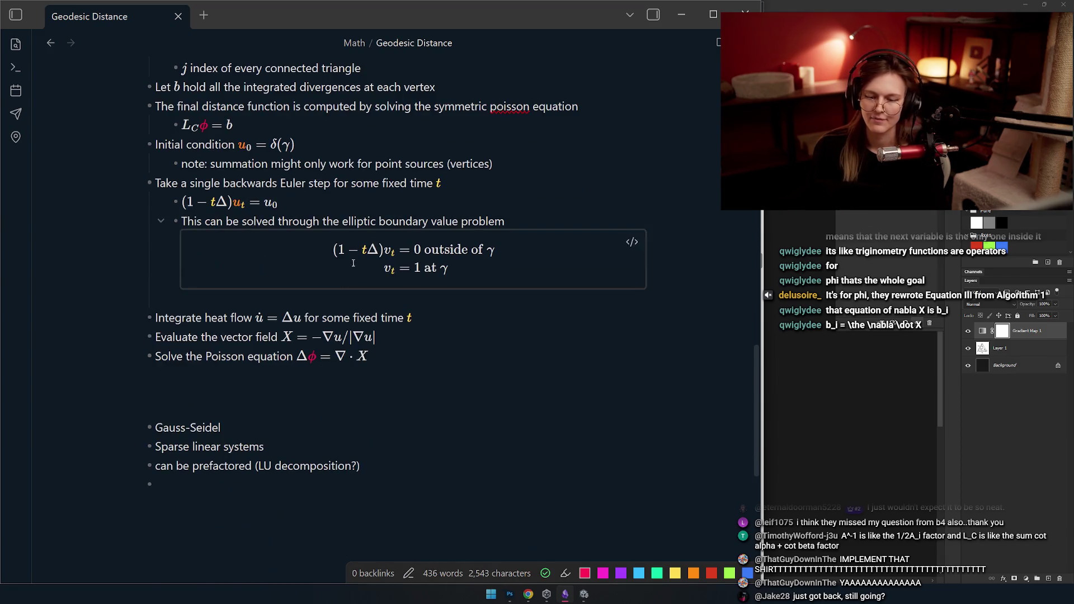
left_click(303, 239)
- Colour u_0 orange in the Euler-step equation and undo the extra colouring in the vector-field line
left_click(415, 205)
type("{\\colorange u}")
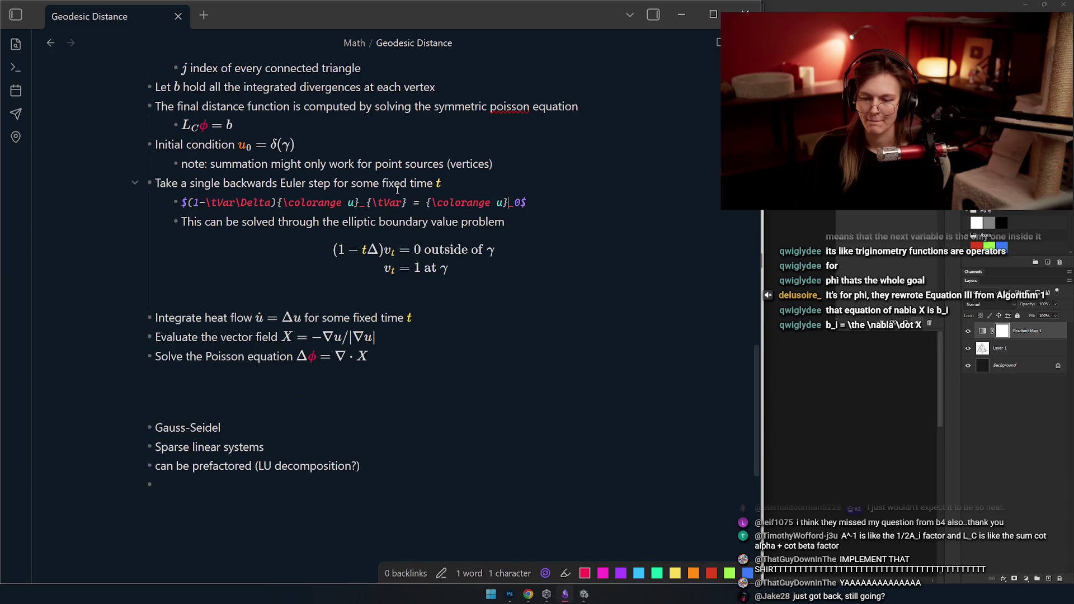
key("Up")
left_click(351, 337)
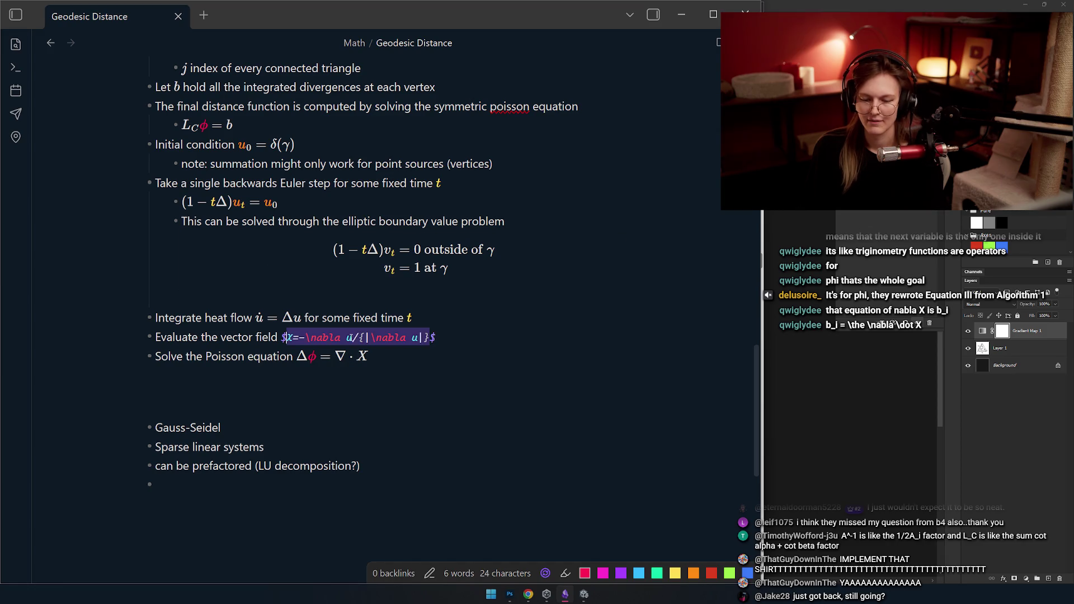
type("{\\colorange u}")
key("ctrl+z")
key("Up")
- Colour both u's orange in the heat-flow equation u̇ = Δu and re-render the boundary-value block
left_click(292, 322)
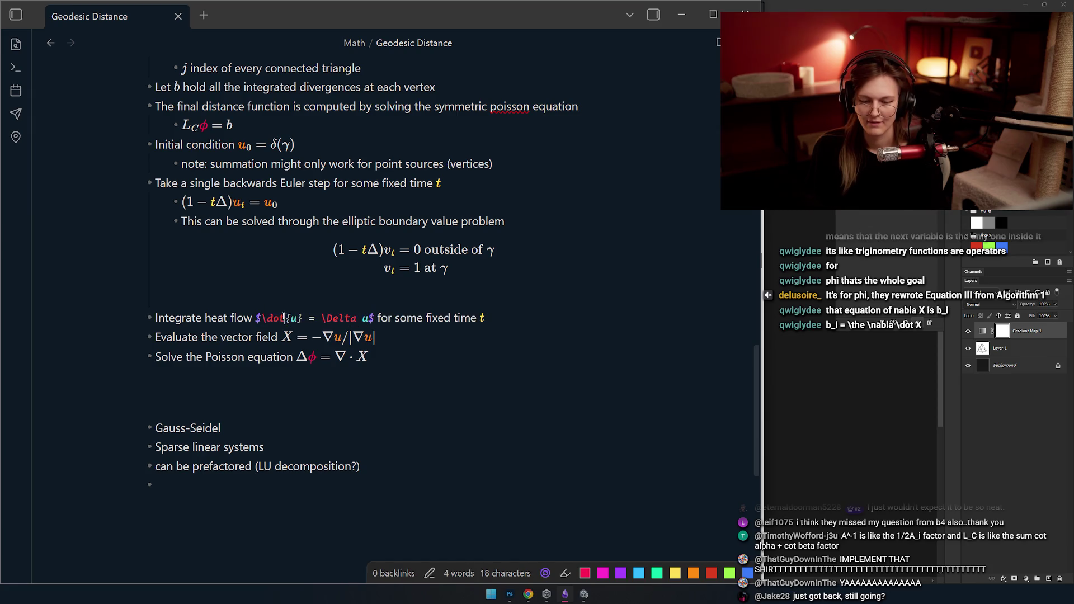
type("{\\colorange u}")
double_click(444, 319)
type("{\\colorange u}")
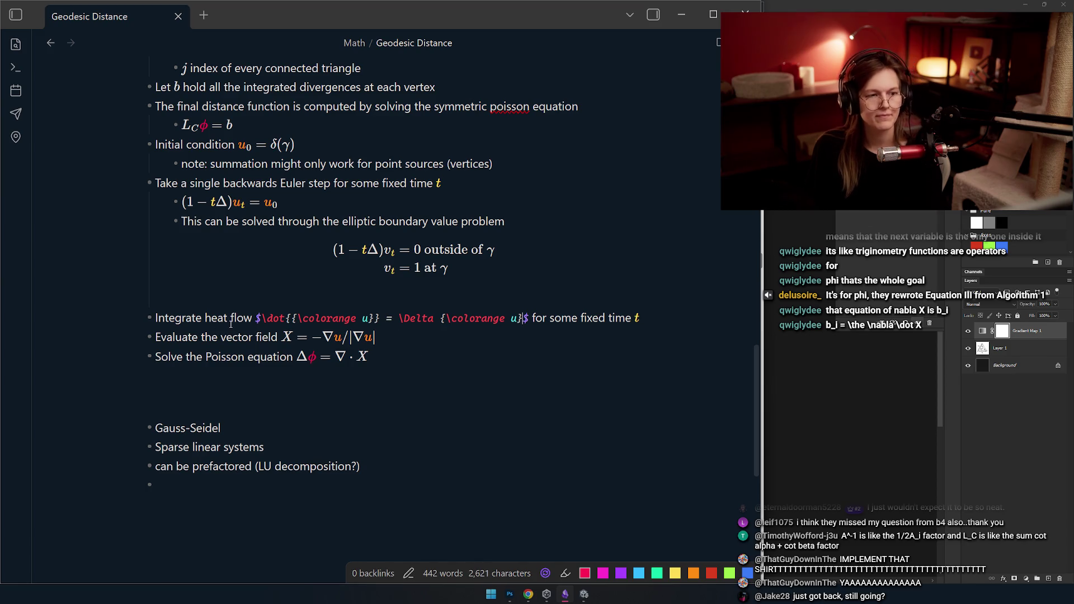
key("Up")
key("Up")
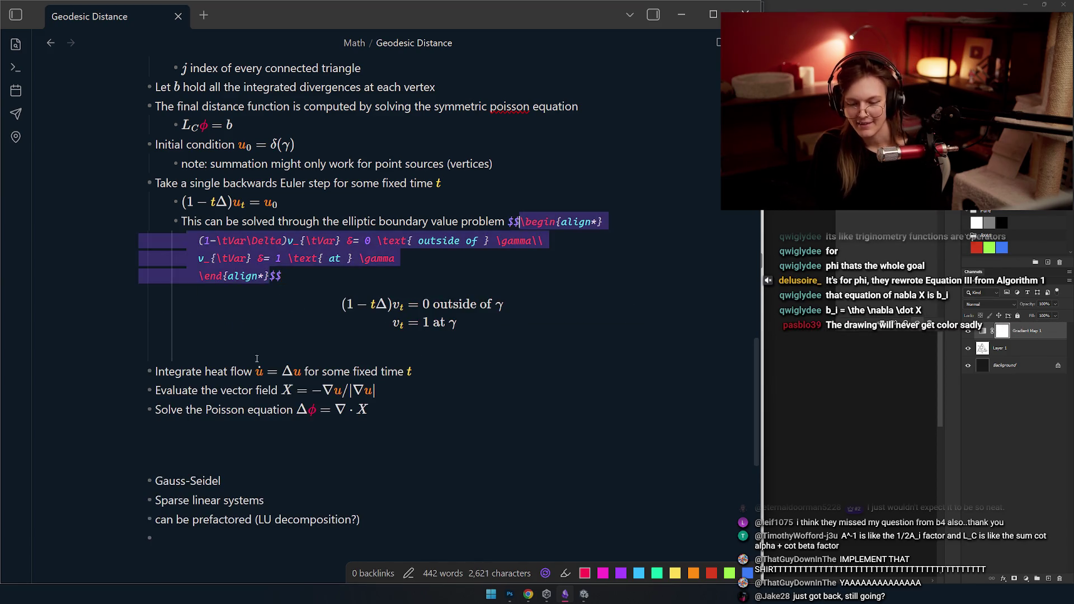
left_click(191, 370)
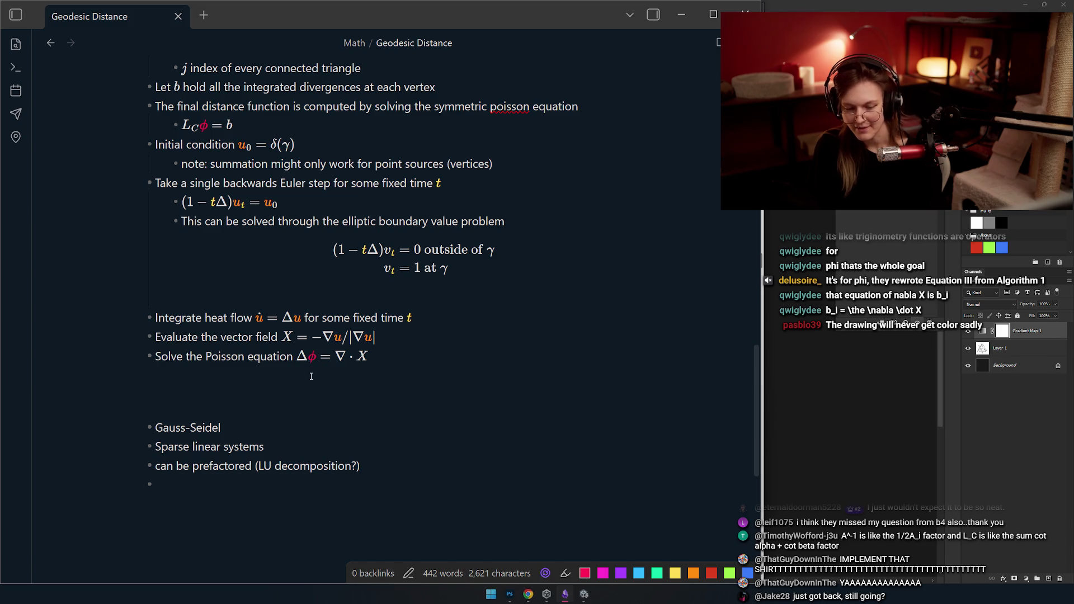
scroll(311, 375, "up", 1)
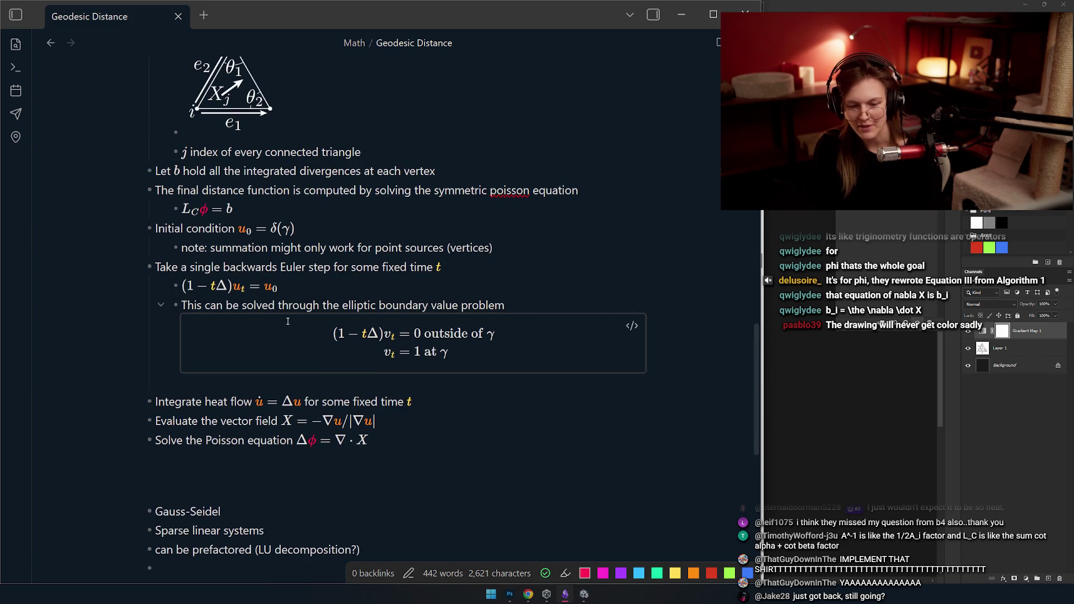
scroll(292, 322, "up", 2)
scroll(319, 311, "up", 1)
scroll(328, 305, "down", 1)
scroll(292, 297, "up", 5)
- Copy {\colgreen L_C} from L = A⁻¹L_C and paste it over L_C in L_C φ = b
left_click(220, 241)
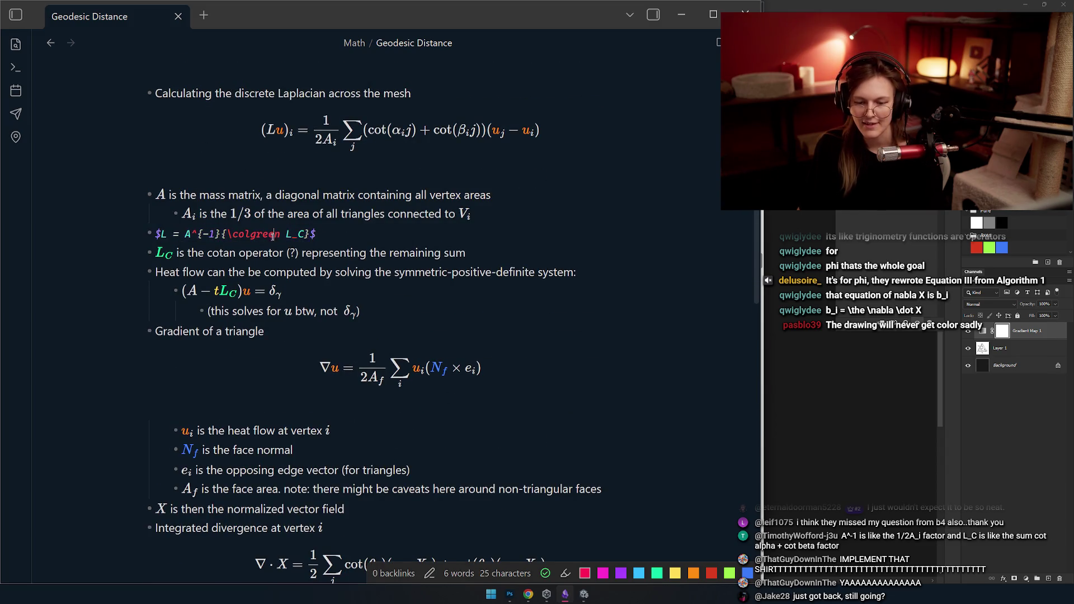
left_click_drag(312, 234, 222, 233)
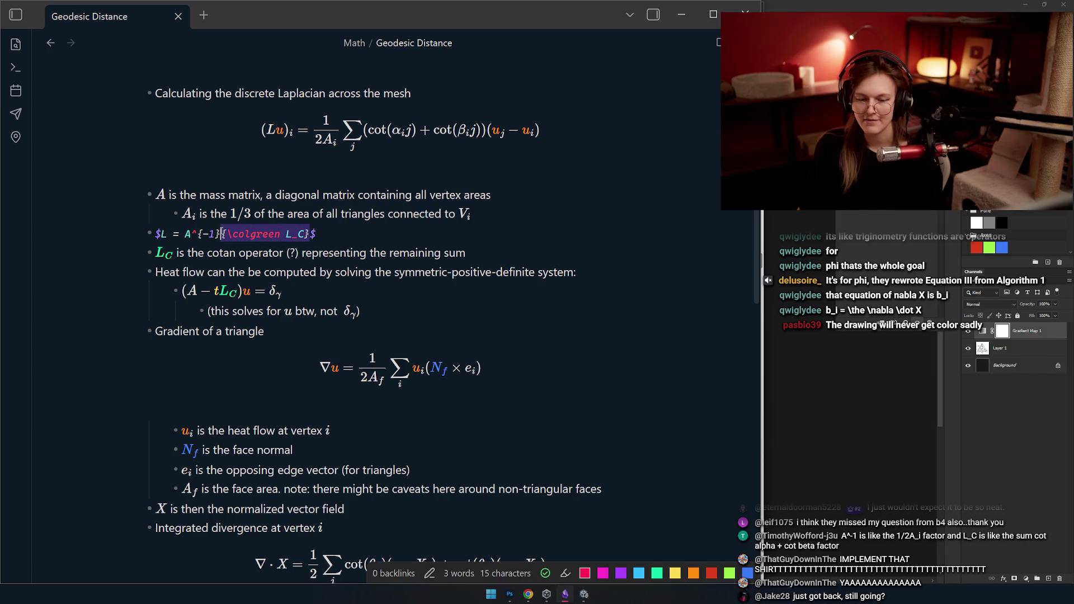
scroll(243, 277, "down", 2)
scroll(261, 328, "down", 4)
left_click(208, 256)
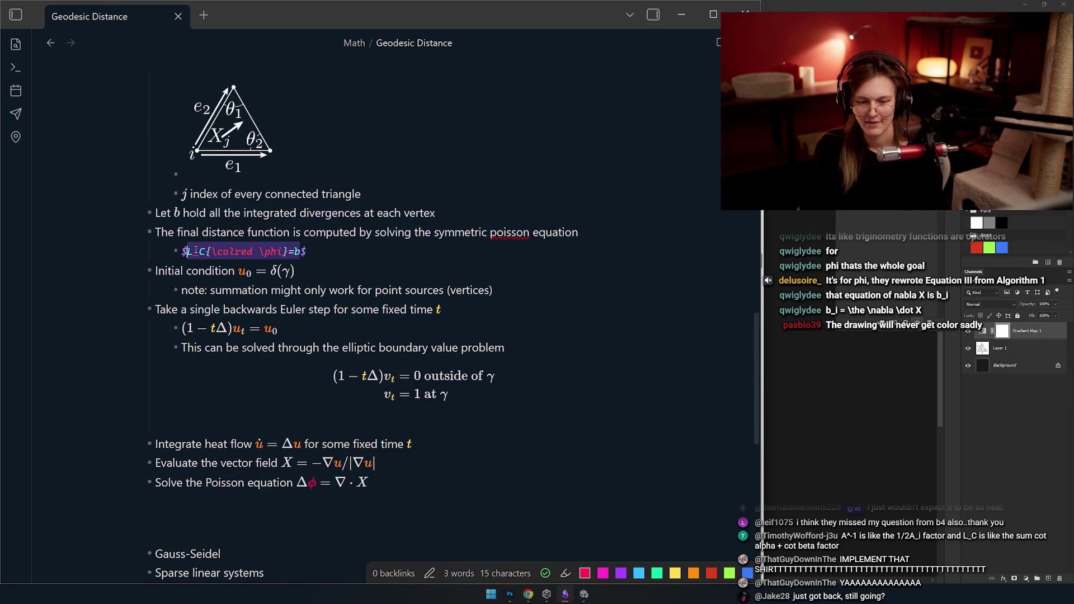
left_click(305, 214)
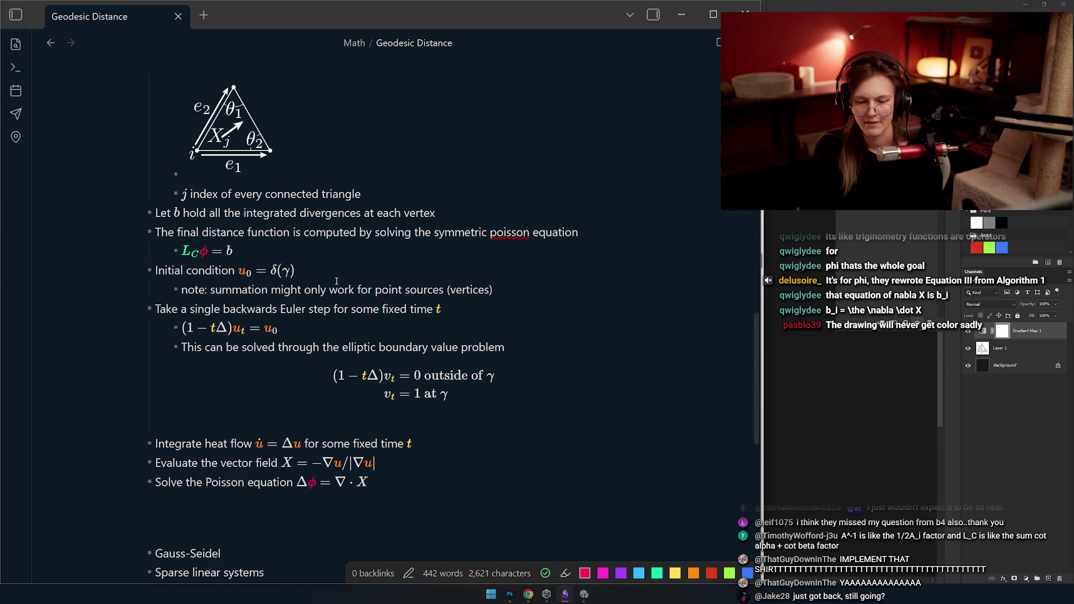
scroll(336, 282, "up", 3)
scroll(369, 279, "up", 1)
scroll(395, 278, "up", 3)
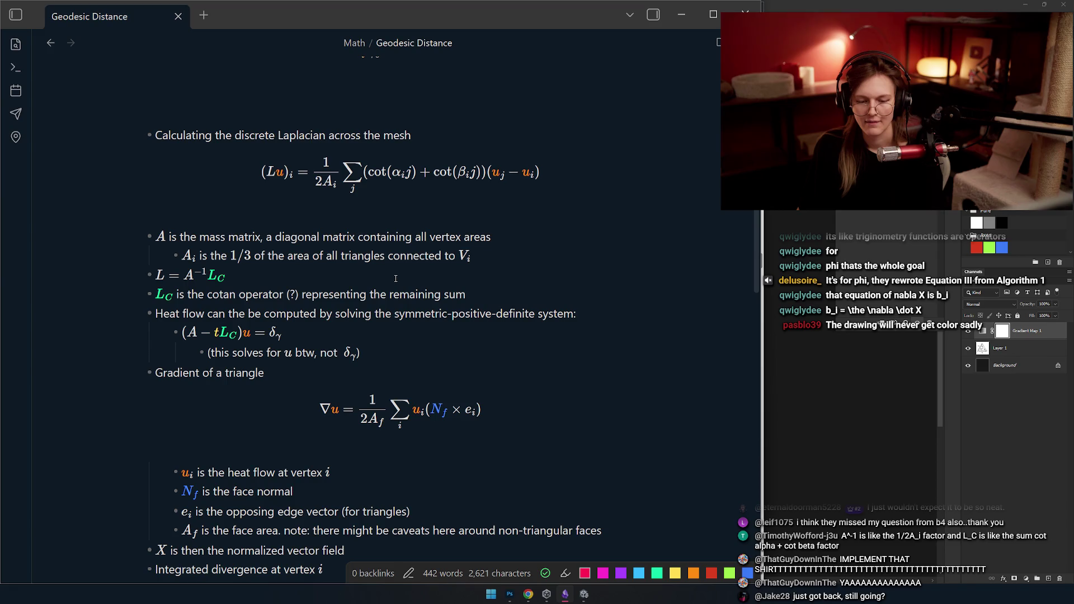
scroll(200, 355, "down", 1)
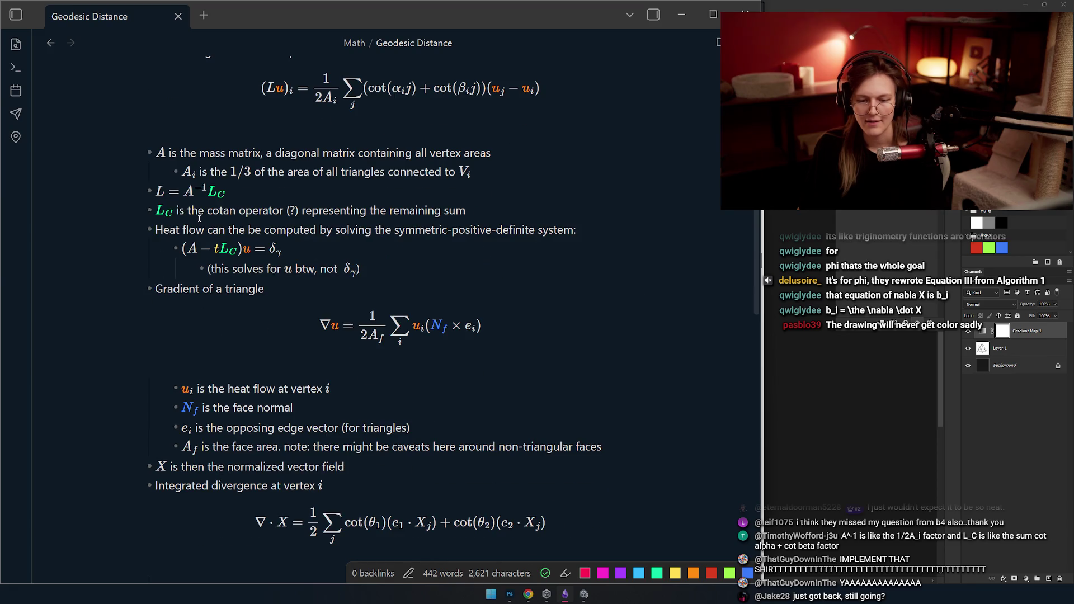
scroll(191, 179, "up", 3)
scroll(193, 251, "down", 3)
scroll(195, 329, "up", 2)
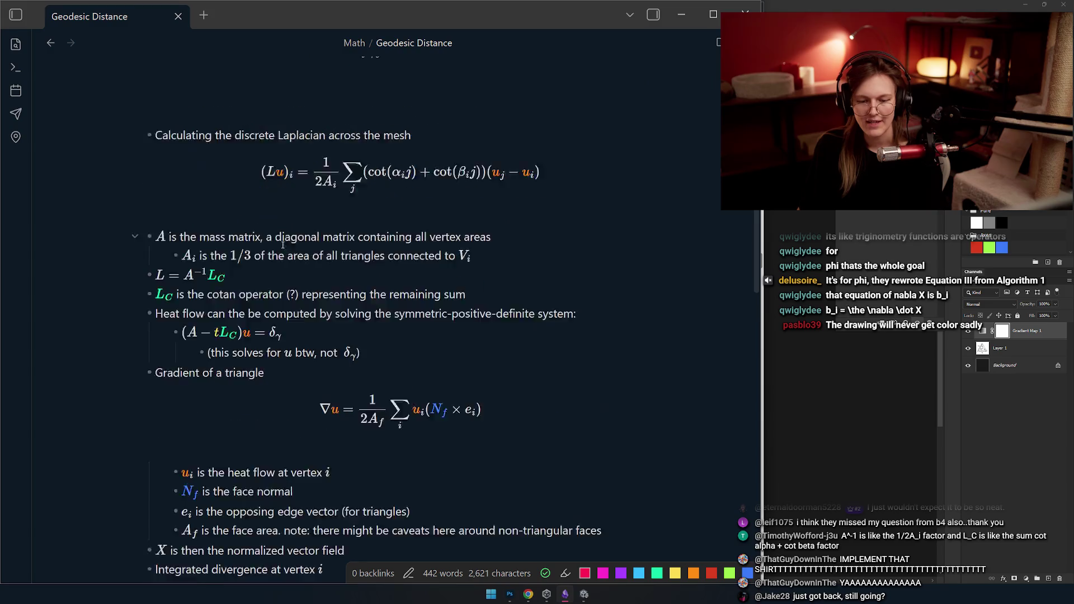
double_click(160, 279)
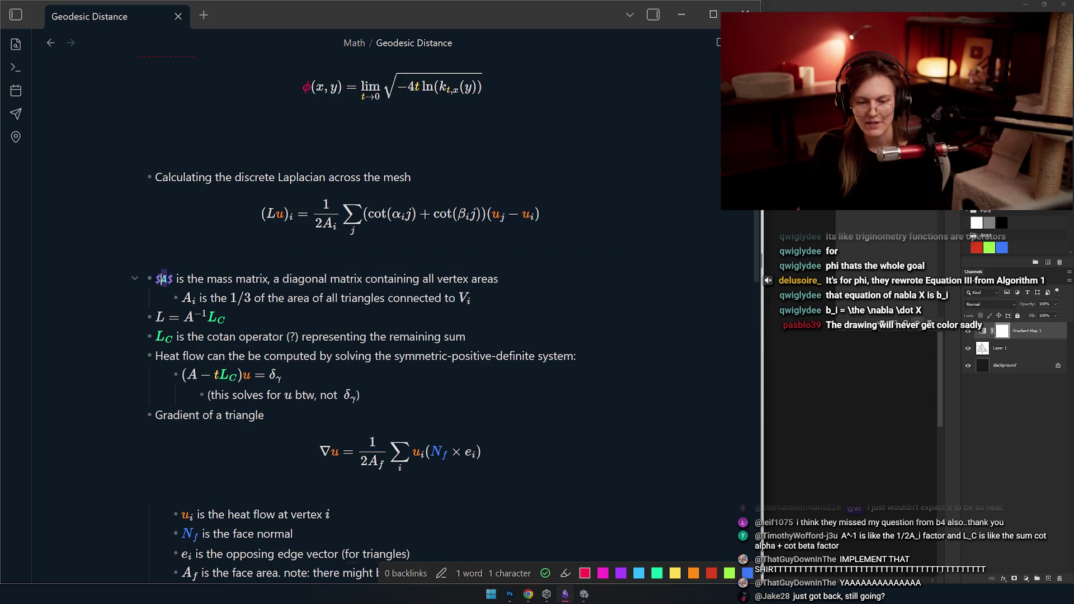
type("{")
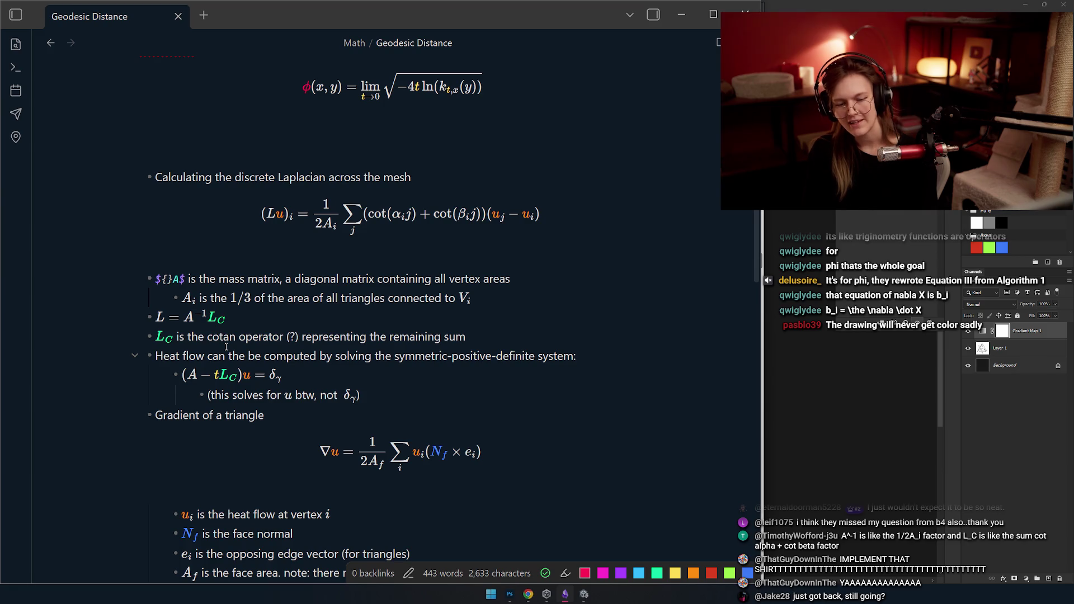
type("\\m")
- Change the mass-matrix bullet's $A$ to ${\colBlue A}$ and move the caret off the line
key("Delete")
key("Right")
type("}")
type("\\colBlue")
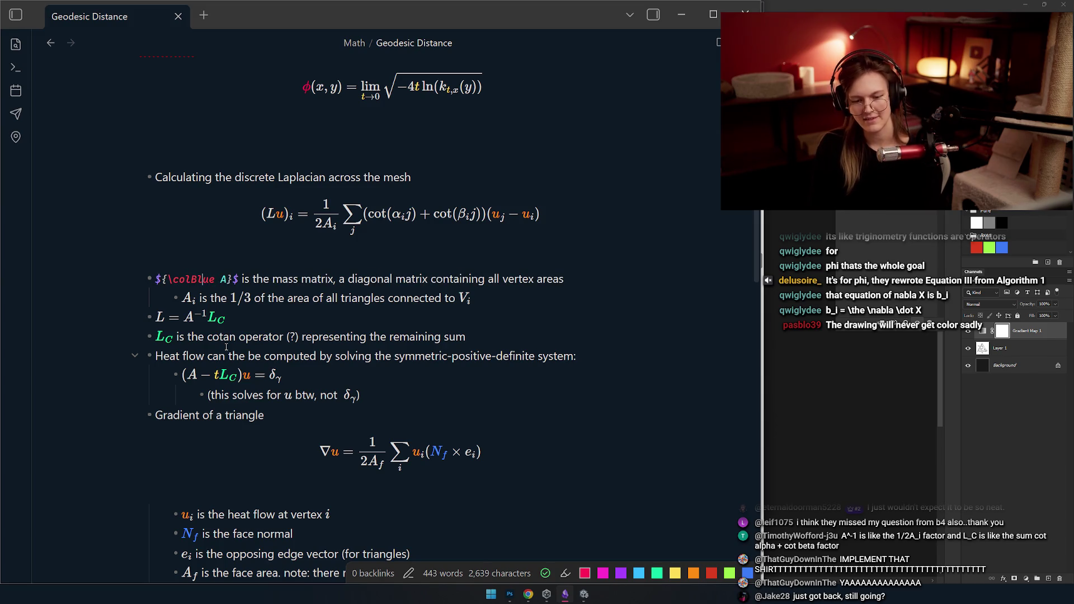
key("BackSpace")
key("BackSpace")
key("BackSpace")
key("Up")
key("Down")
key("Up")
key("Up")
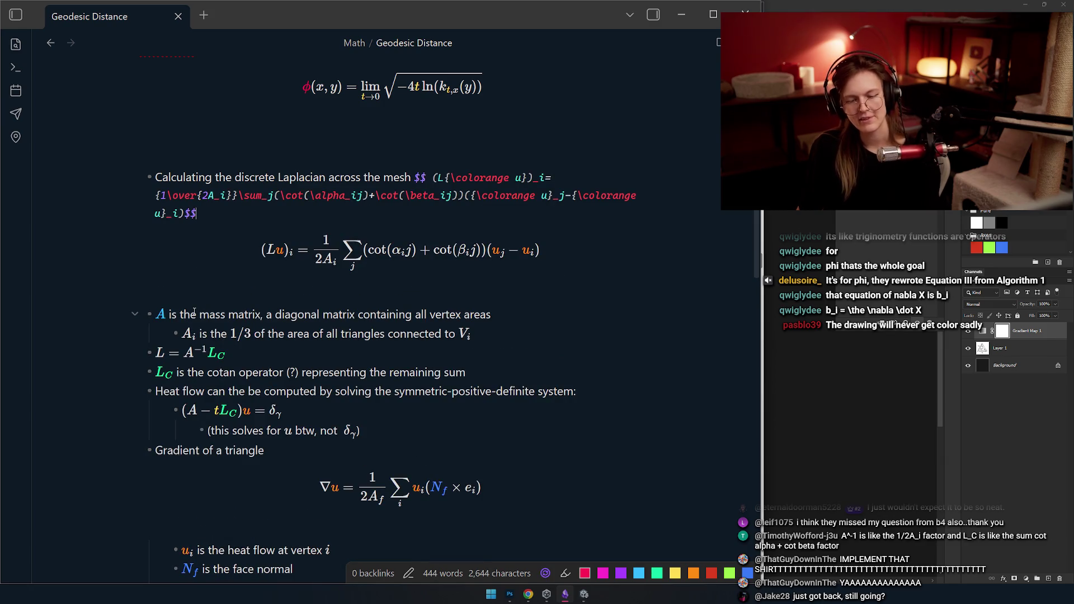
scroll(195, 312, "up", 3)
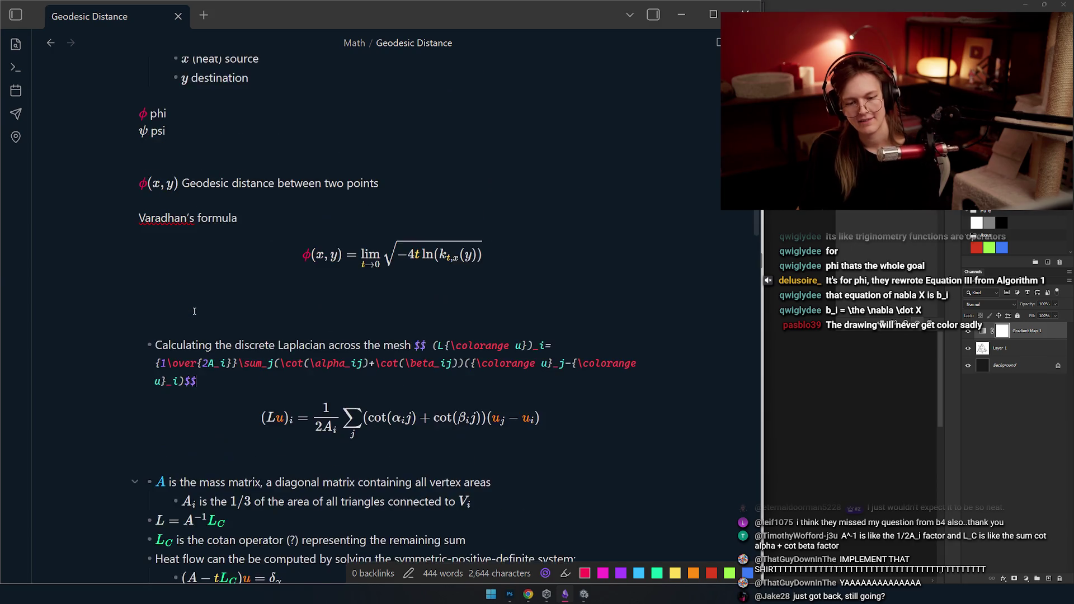
- Peek at the φ(x,y) inline math source and collapse it back to rendered form
left_click(143, 199)
left_click(145, 268)
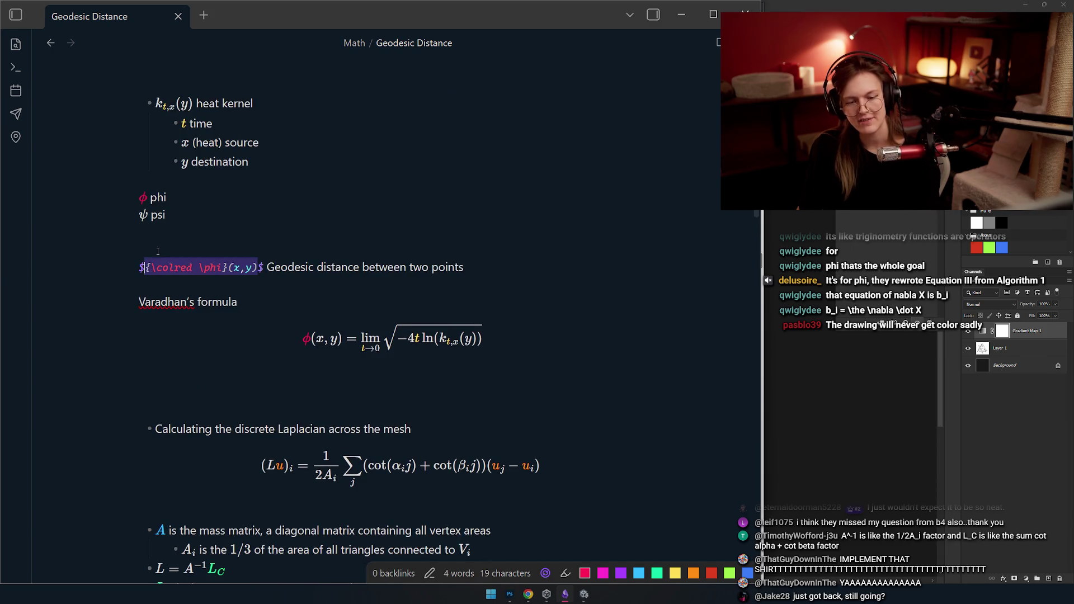
scroll(202, 219, "down", 2)
scroll(202, 220, "down", 3)
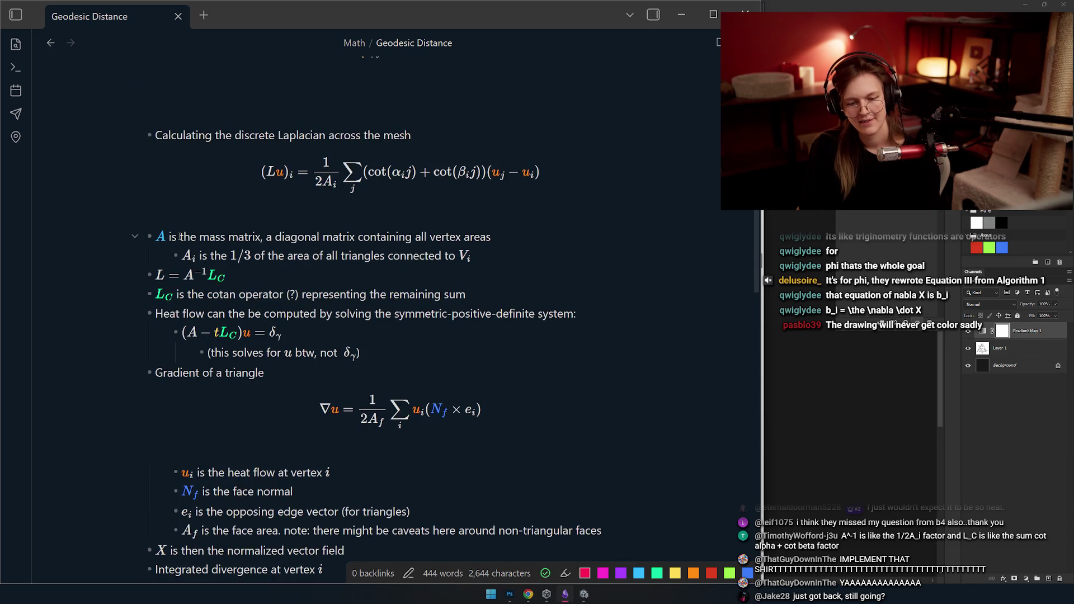
scroll(246, 225, "up", 2)
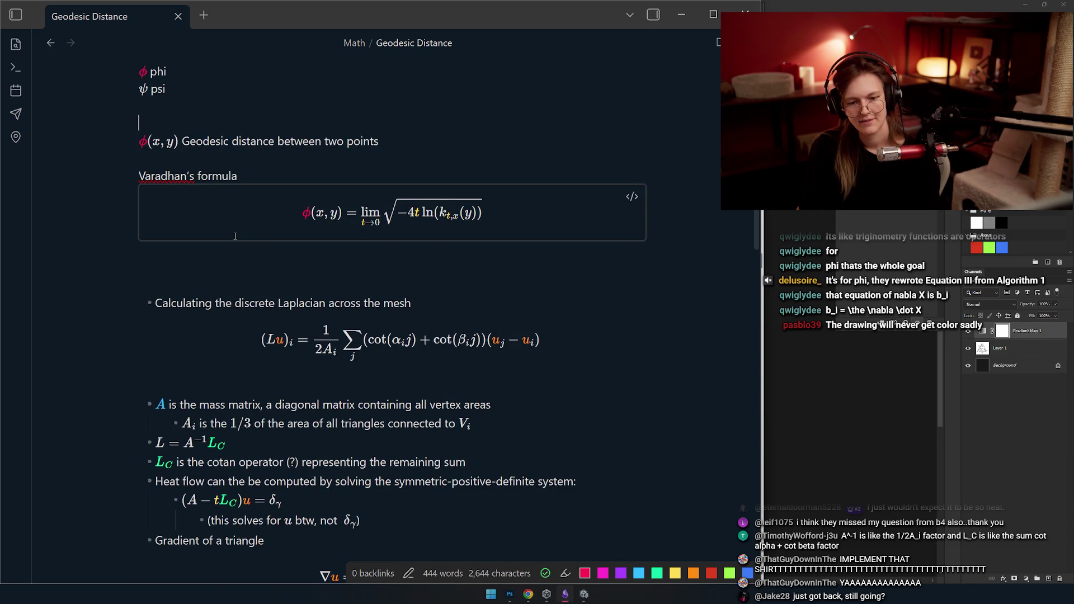
scroll(236, 236, "down", 4)
scroll(217, 224, "down", 5)
scroll(267, 208, "down", 3)
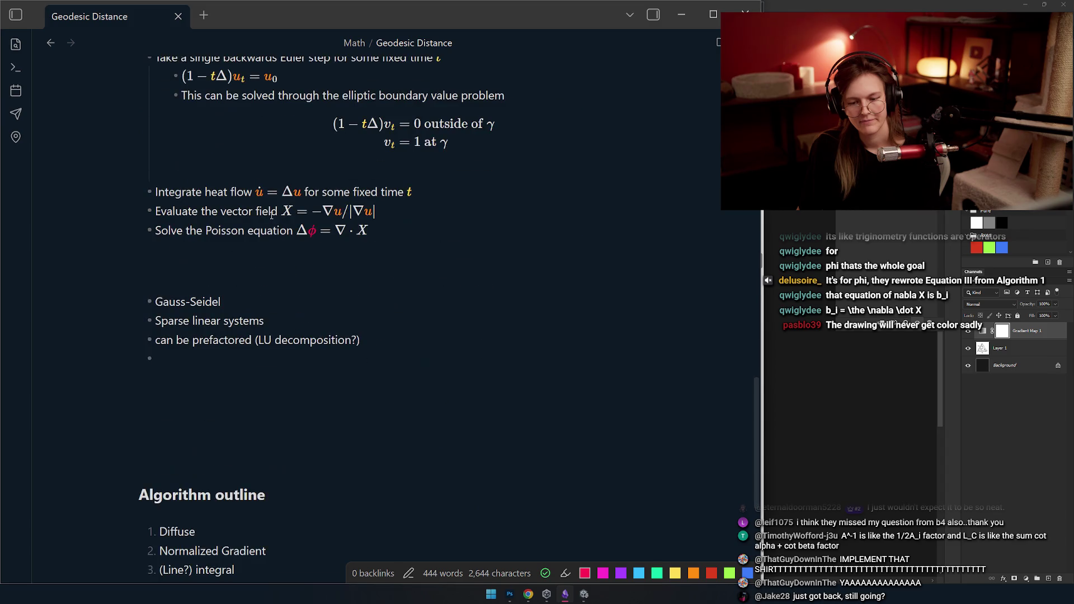
scroll(210, 215, "up", 3)
scroll(205, 252, "up", 2)
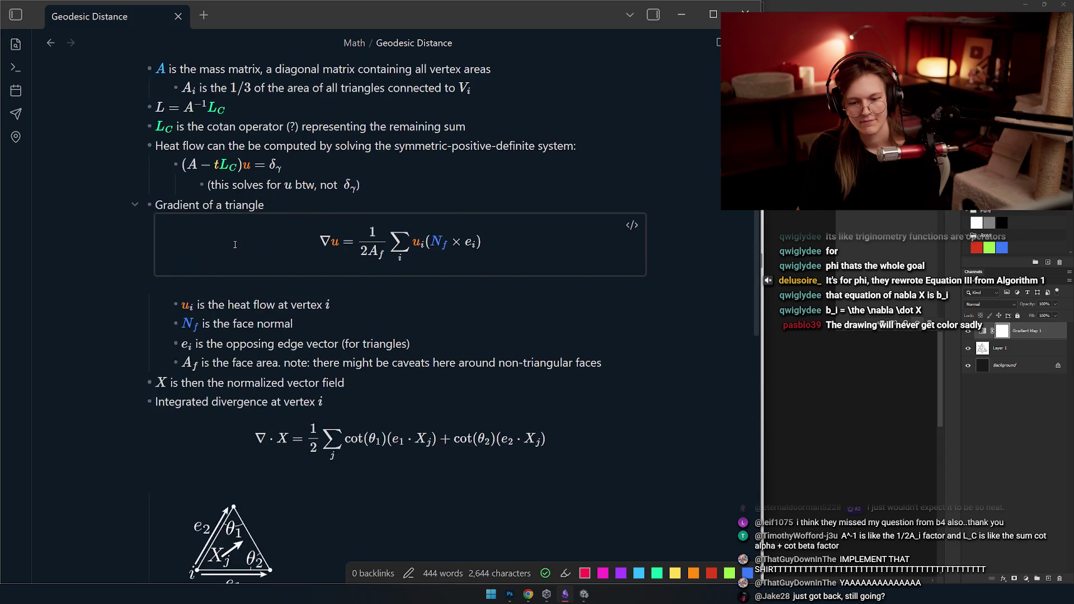
scroll(199, 300, "up", 2)
- Copy {\colblue A} from the mass-matrix line and paste it over the A in A_i
left_click(166, 237)
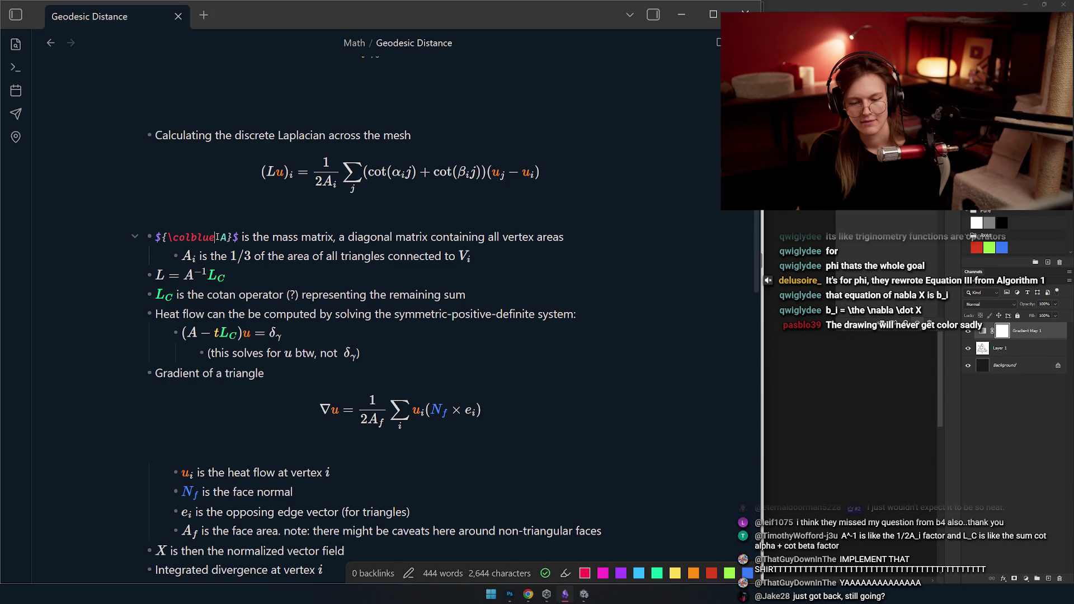
left_click_drag(216, 236, 191, 237)
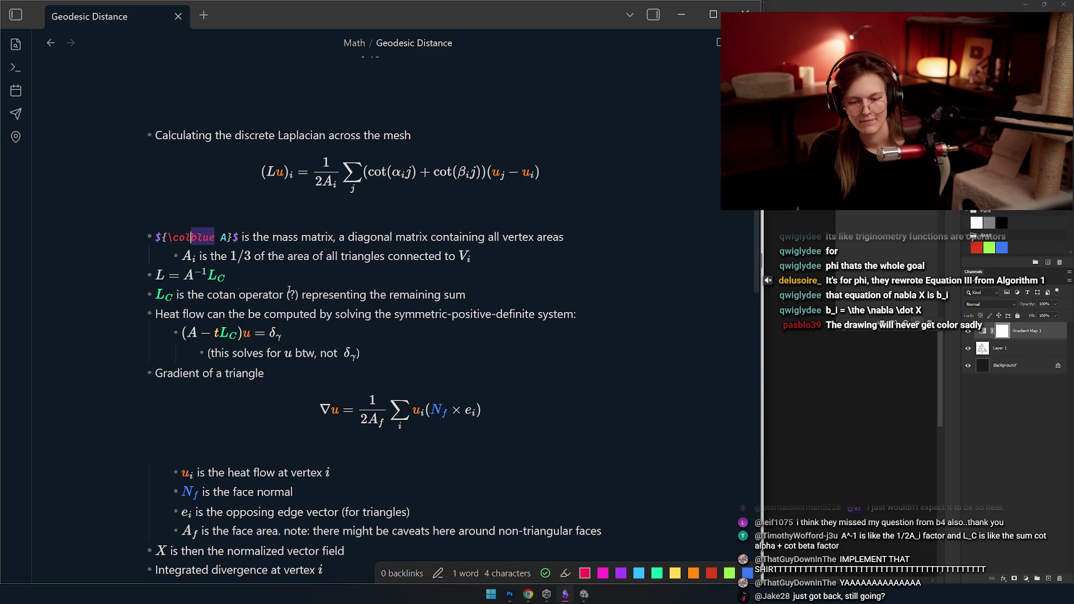
key("Down")
key("Up")
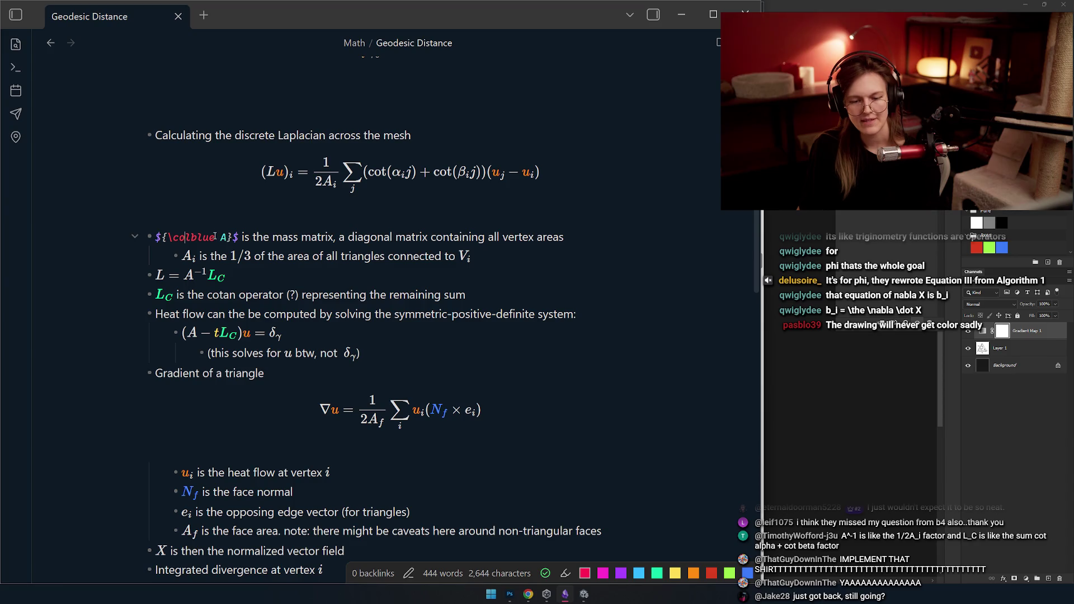
left_click_drag(237, 237, 163, 237)
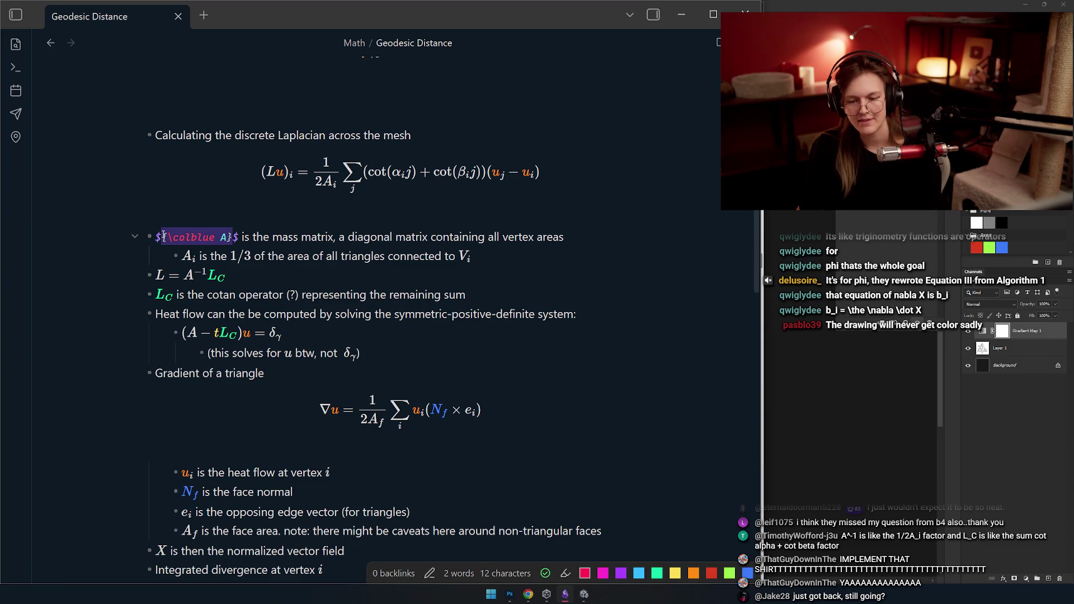
key("Down")
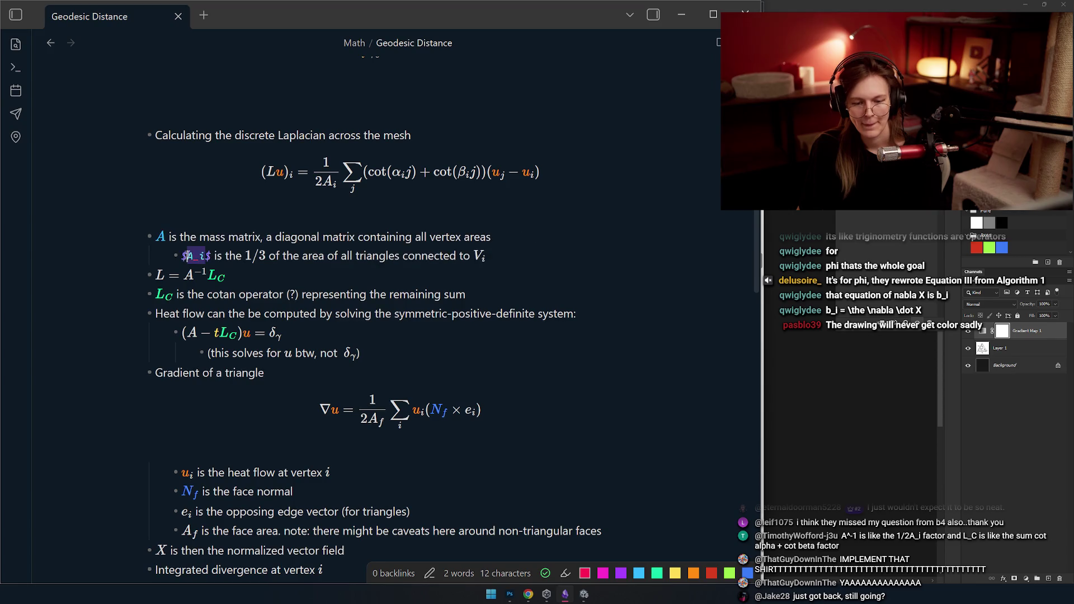
key("shift+Right")
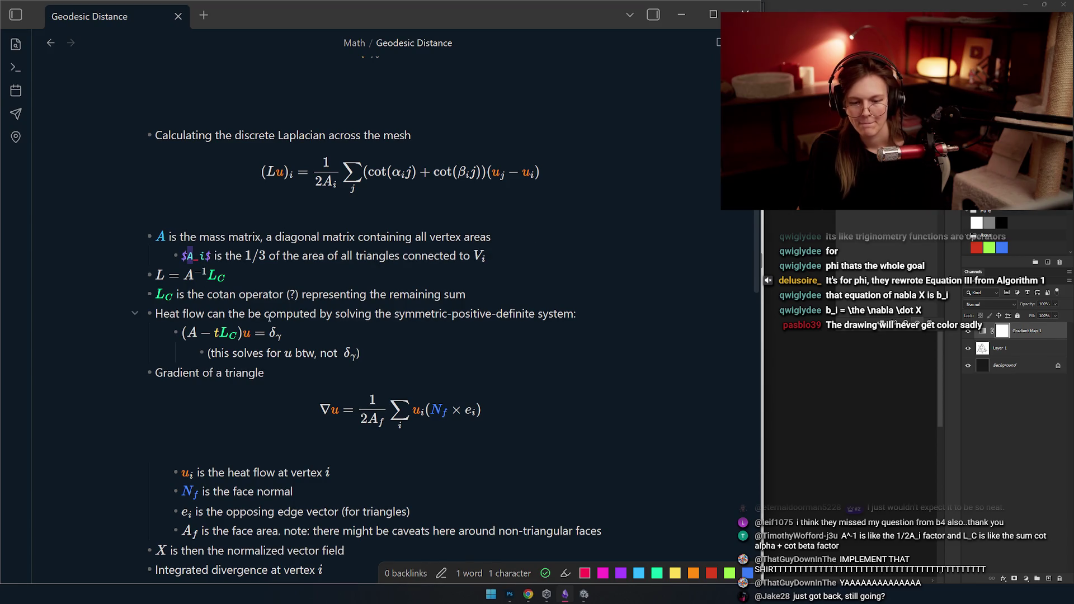
type("{\\colblue A}")
scroll(192, 234, "down", 1)
- Paste the blue A into L = A⁻¹L_C, the heat-flow system and the face area A_f
left_click(193, 234)
double_click(191, 235)
type("{\\colblue A}")
key("Up")
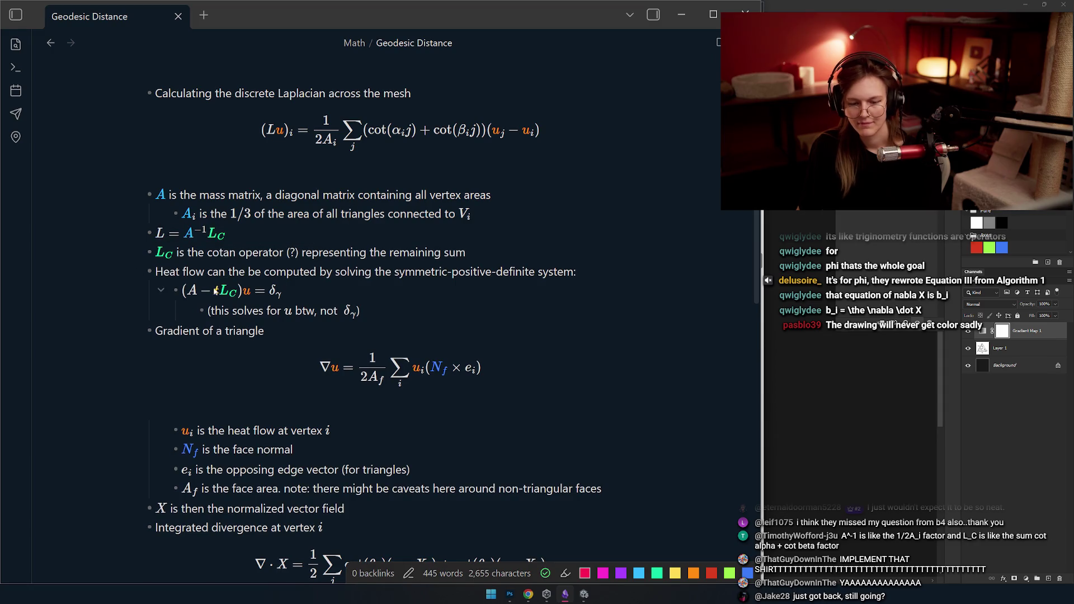
left_click(216, 291)
type("{\\colblue A}")
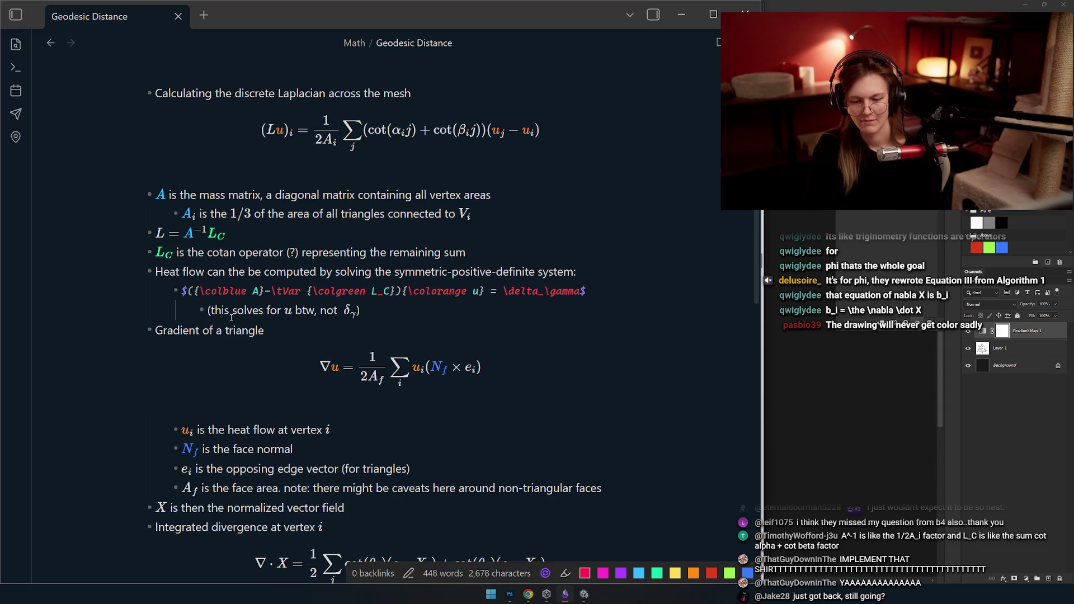
key("Up")
key("Up")
scroll(227, 310, "down", 2)
scroll(217, 304, "down", 2)
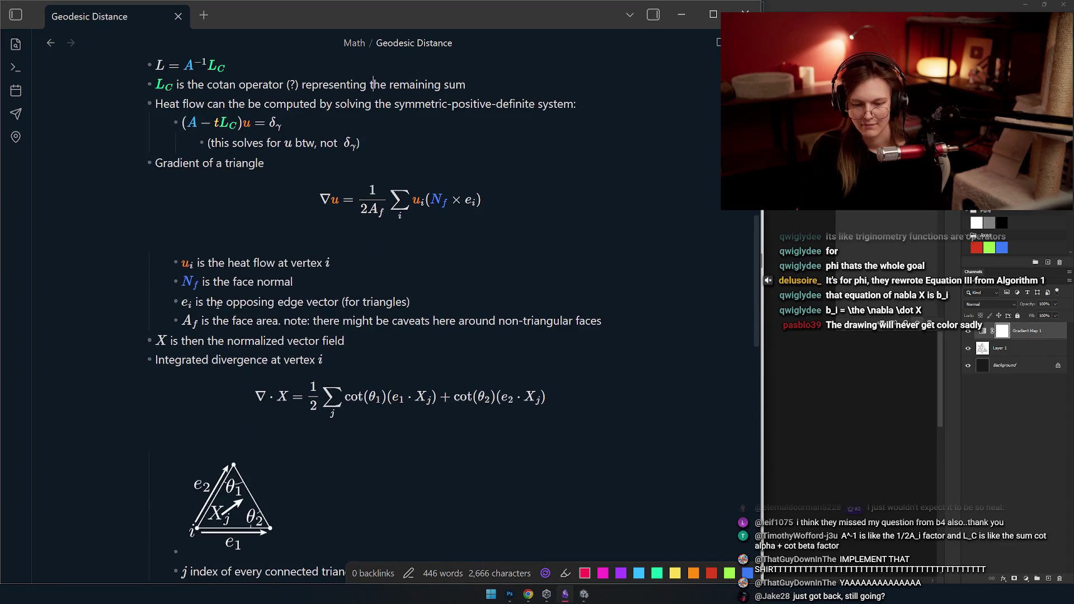
double_click(187, 321)
type("{\\colblue A}")
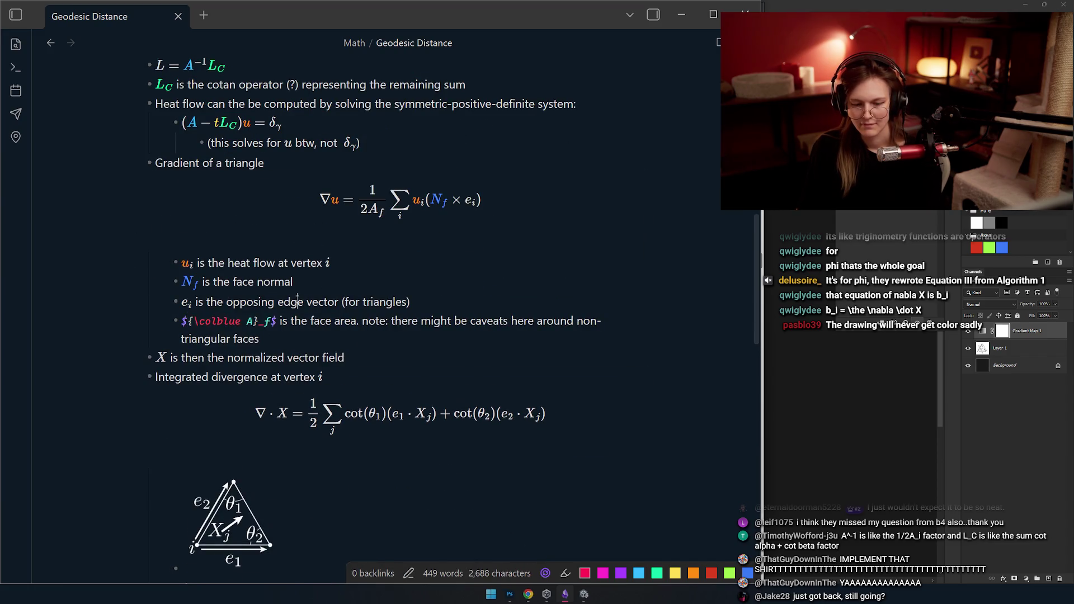
key("Up")
scroll(311, 299, "down", 2)
scroll(311, 300, "down", 1)
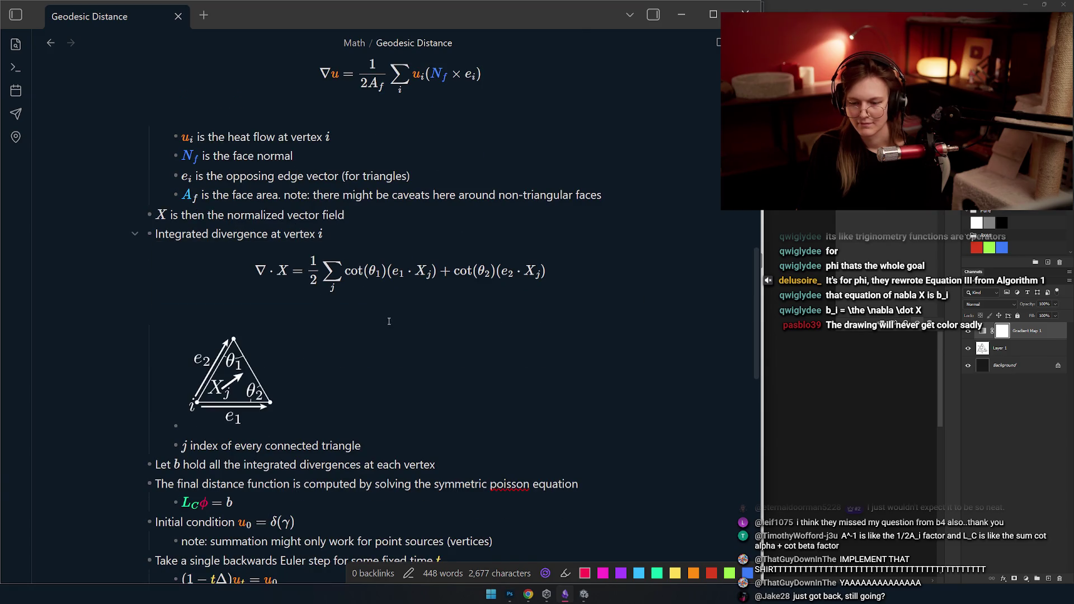
scroll(395, 339, "down", 1)
scroll(314, 273, "down", 2)
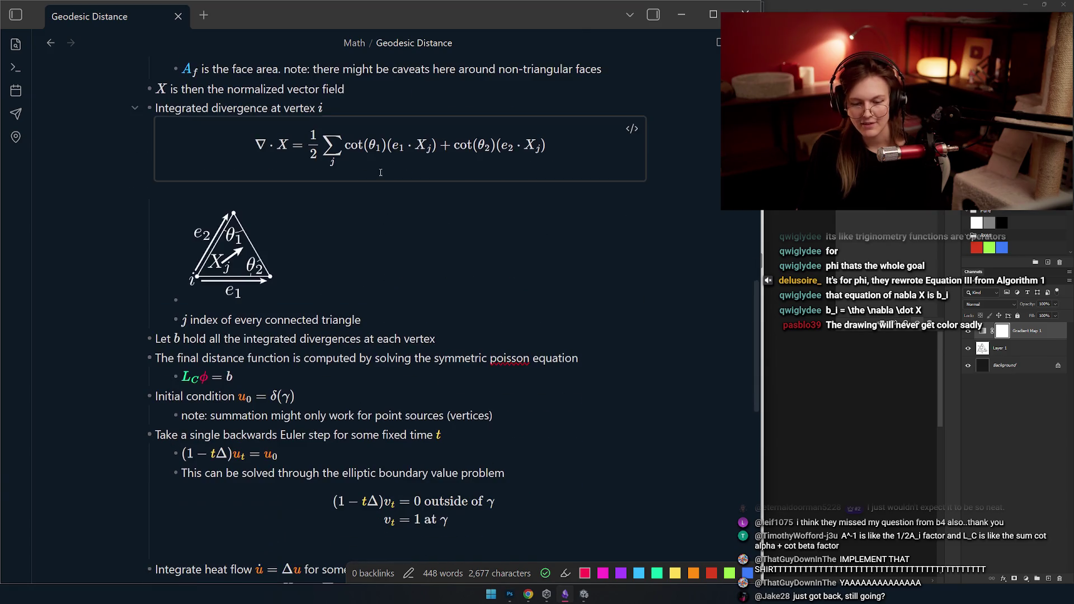
scroll(314, 273, "down", 1)
scroll(343, 277, "down", 2)
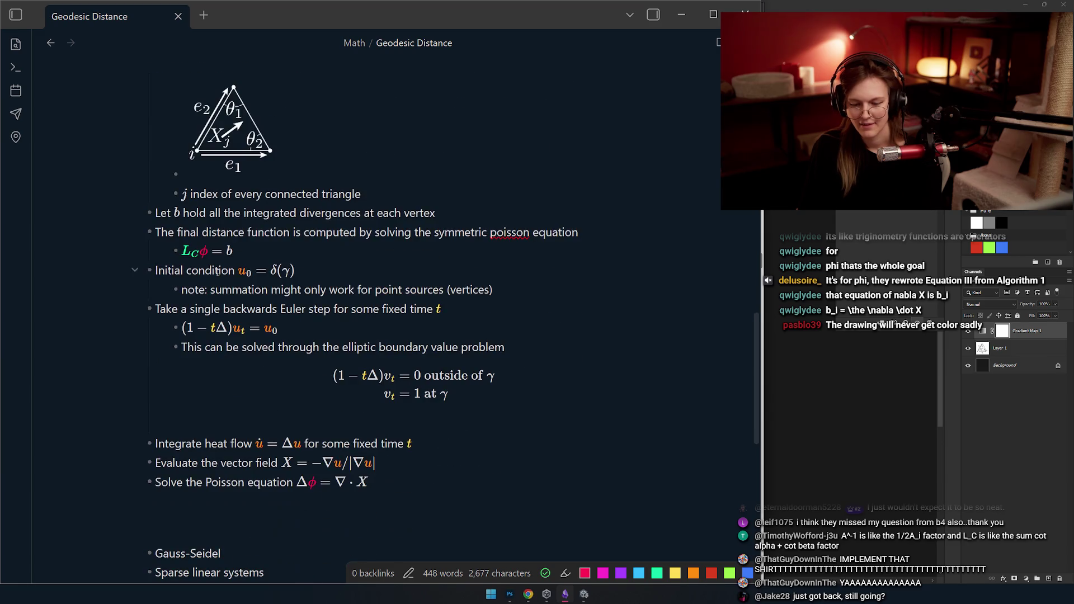
scroll(317, 417, "down", 3)
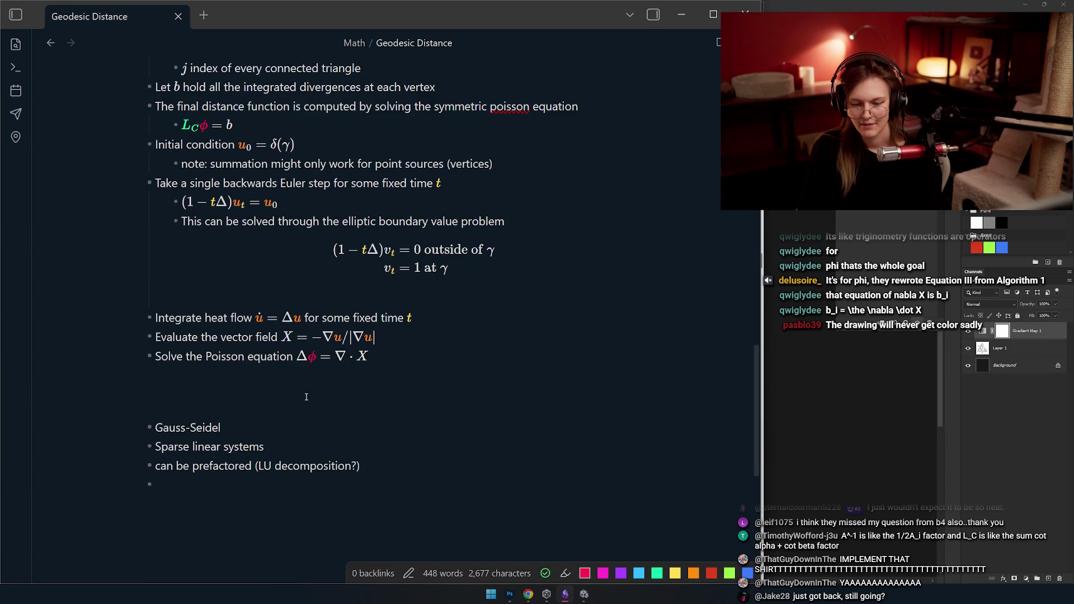
scroll(314, 382, "up", 10)
scroll(328, 378, "up", 8)
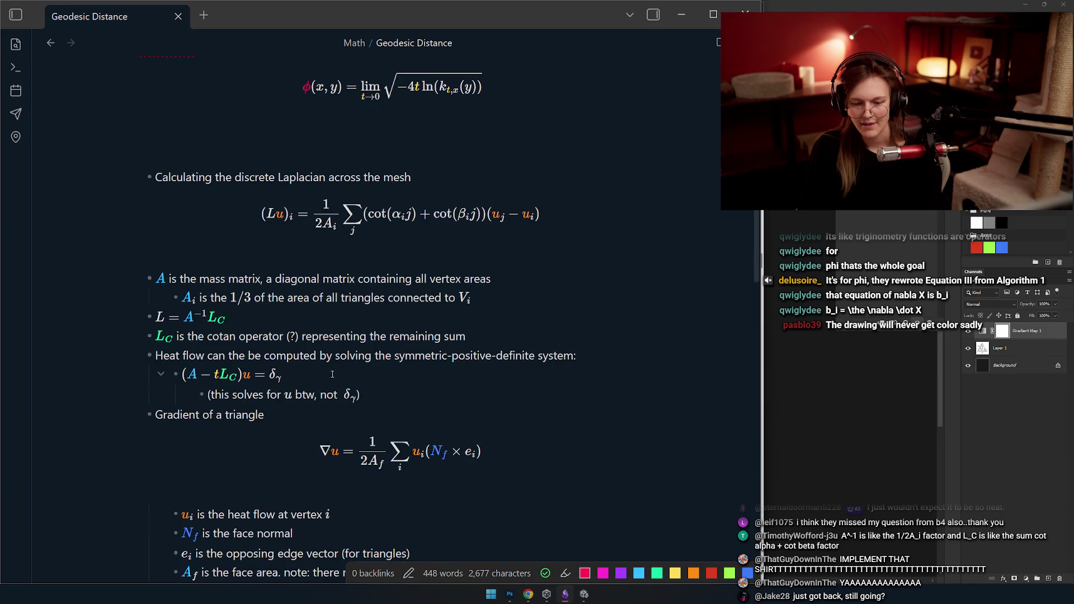
scroll(332, 374, "up", 3)
mouse_move(399, 427)
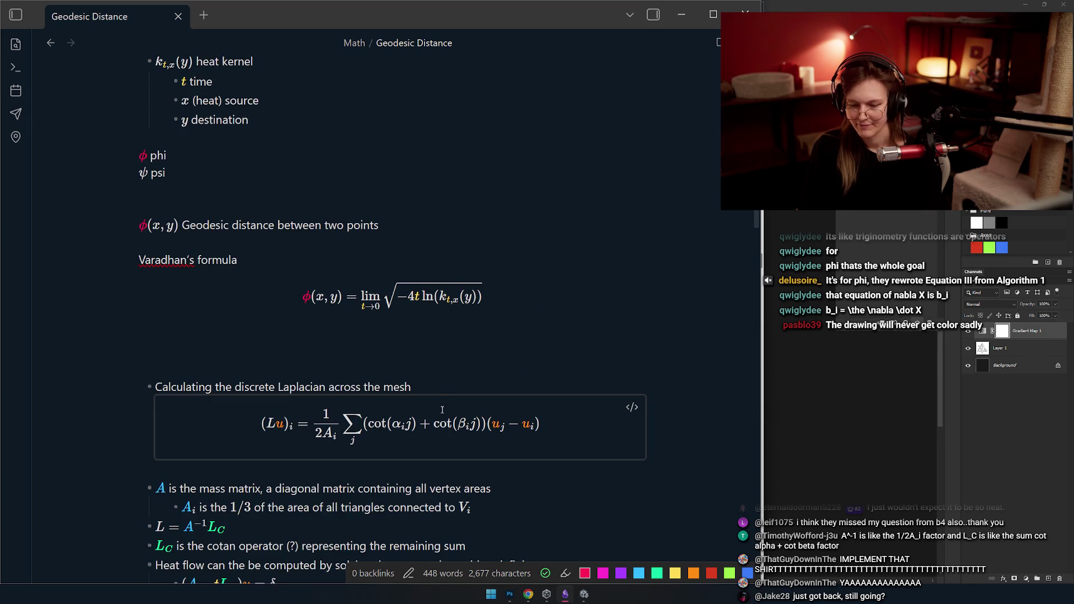
scroll(443, 407, "down", 1)
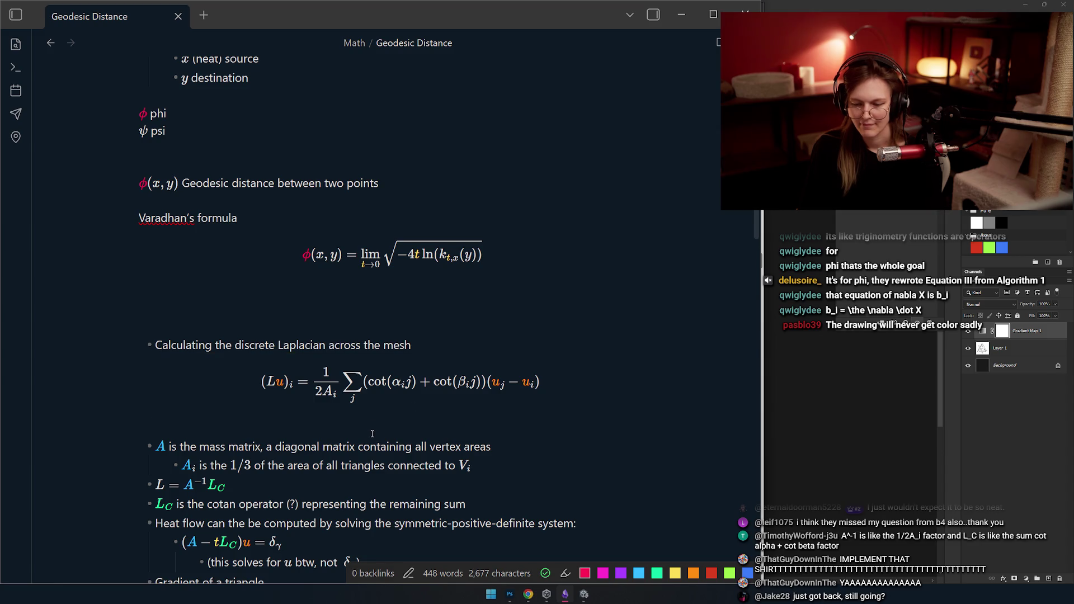
- Paste {\colblue A} into the 2A_i denominator of the discrete Laplacian formula and render it
left_click(290, 361)
left_click(209, 362)
key("Up")
key("Up")
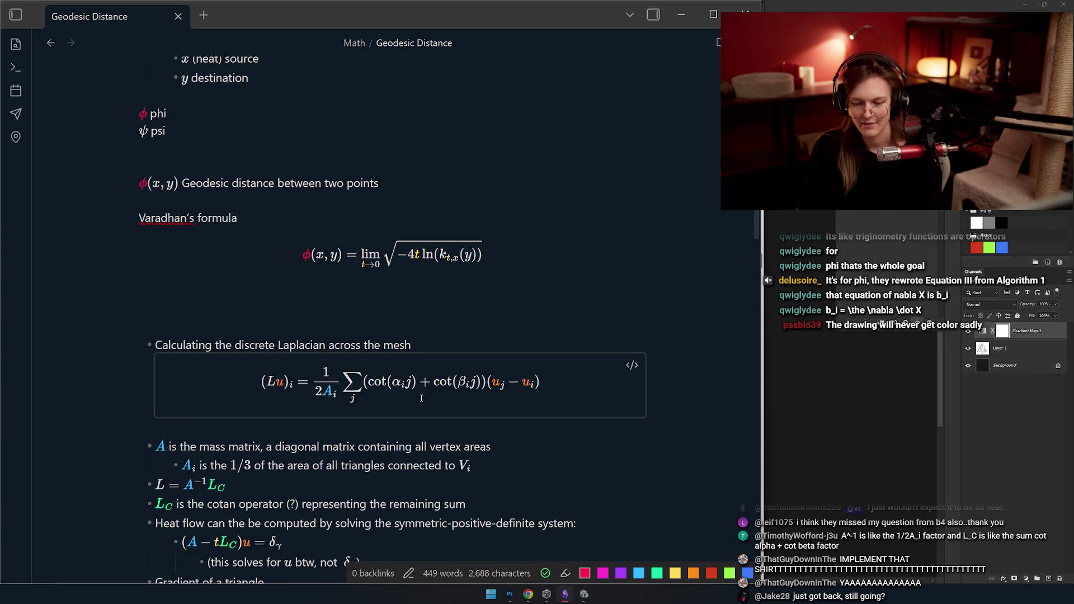
scroll(377, 345, "up", 2)
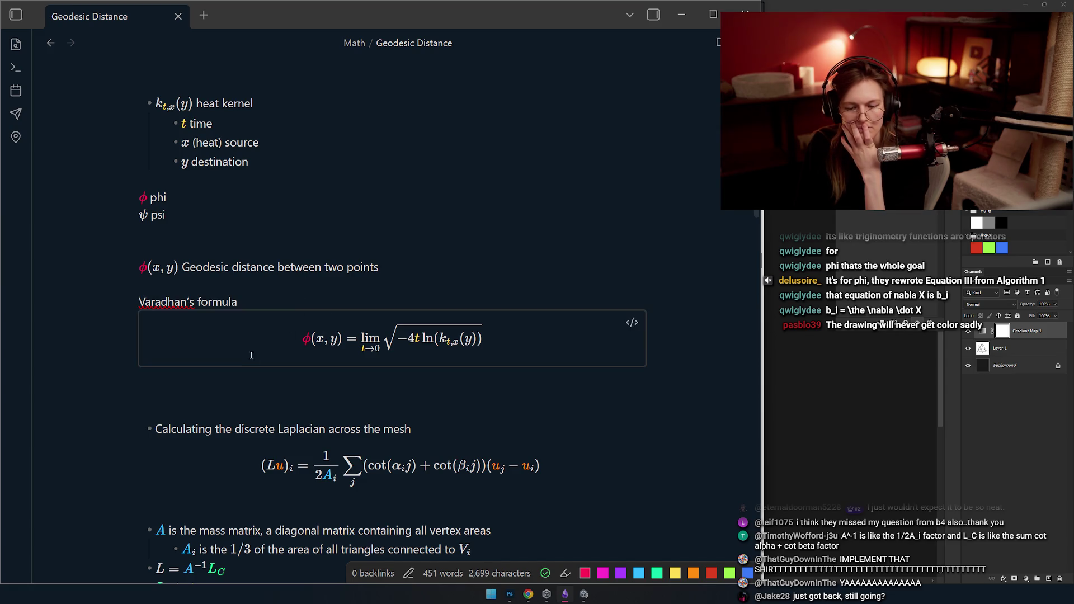
scroll(598, 347, "down", 2)
scroll(598, 347, "down", 1)
scroll(599, 347, "down", 2)
scroll(598, 347, "down", 2)
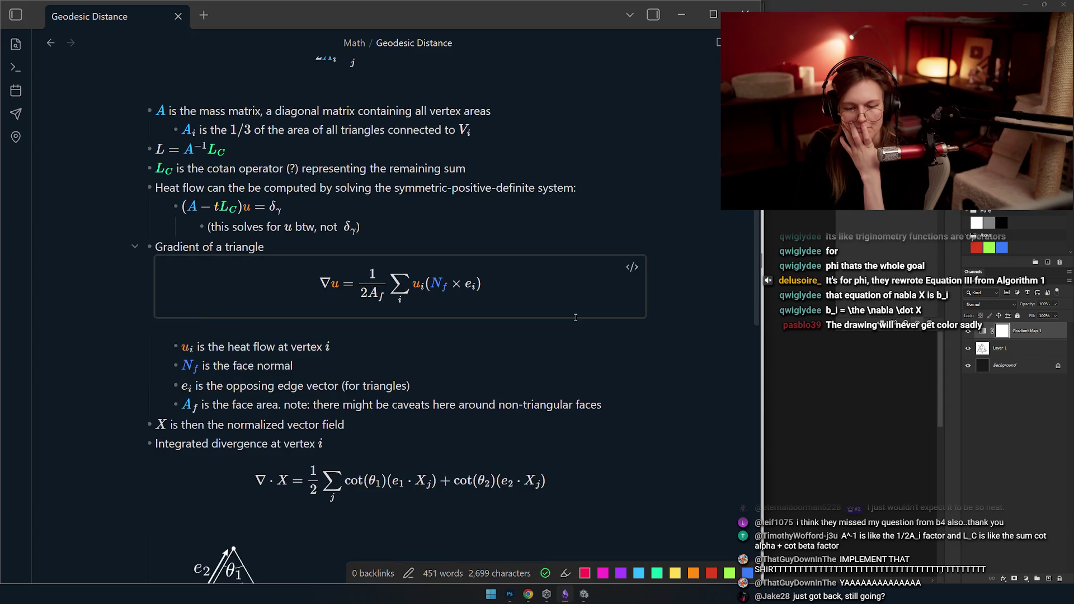
scroll(571, 314, "down", 3)
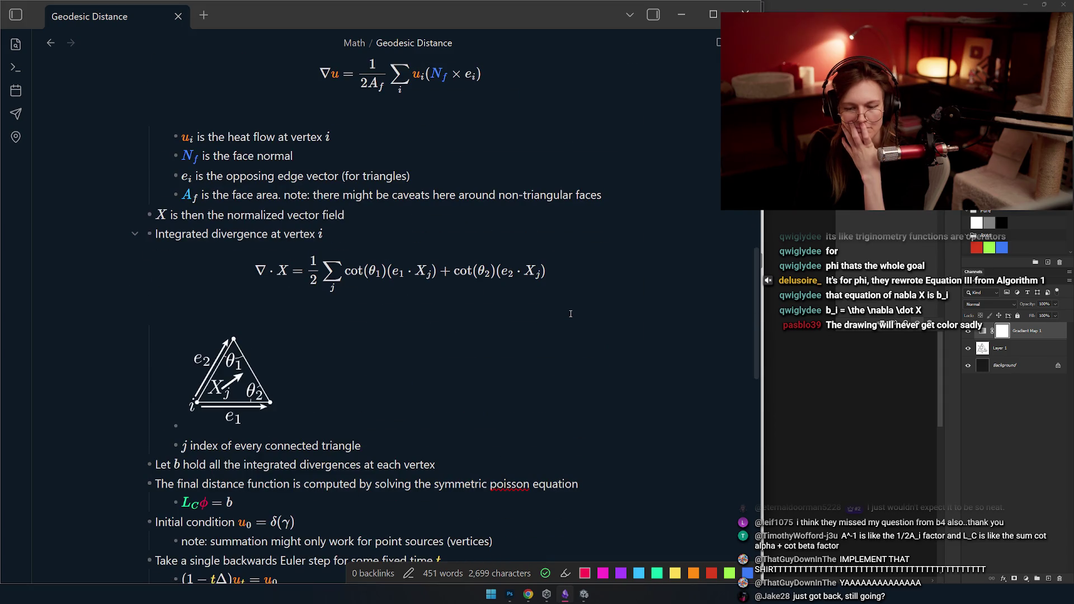
scroll(326, 310, "up", 3)
scroll(364, 324, "up", 4)
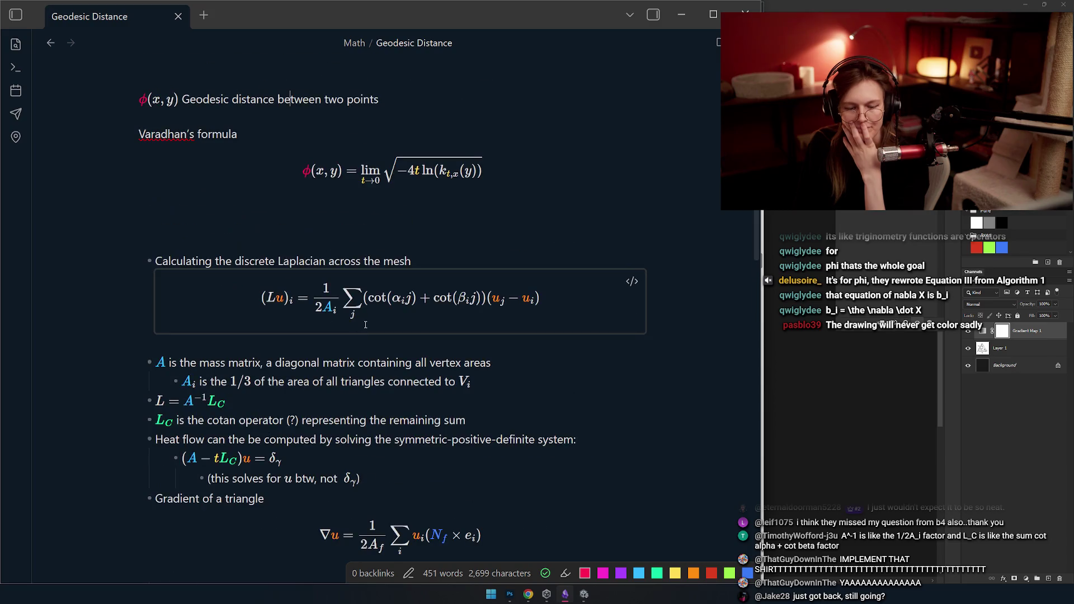
scroll(364, 324, "up", 2)
scroll(364, 324, "down", 5)
scroll(366, 322, "down", 3)
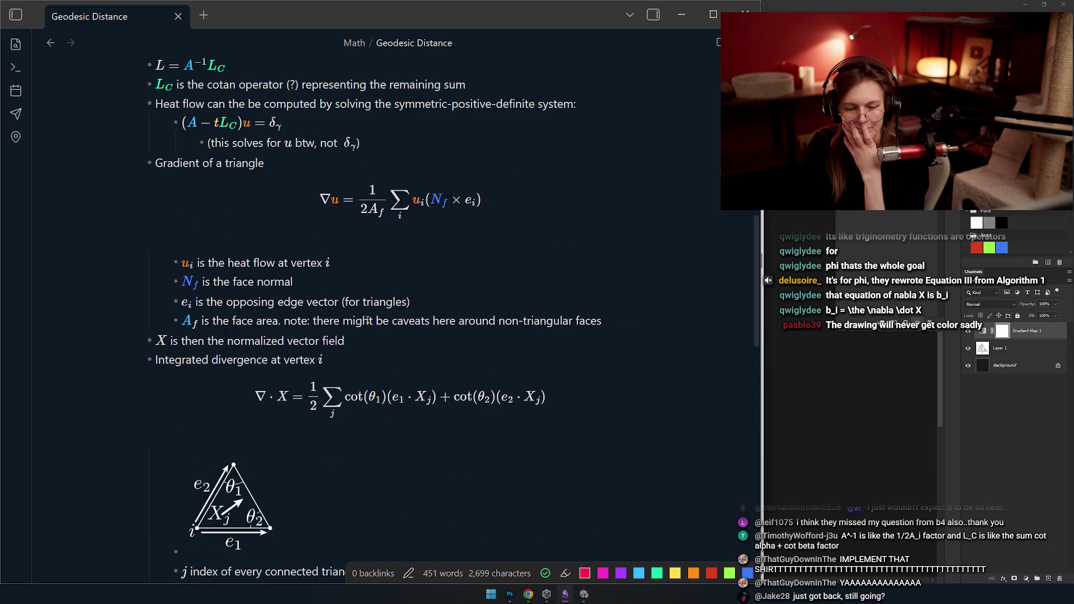
scroll(366, 318, "down", 1)
left_click(170, 216)
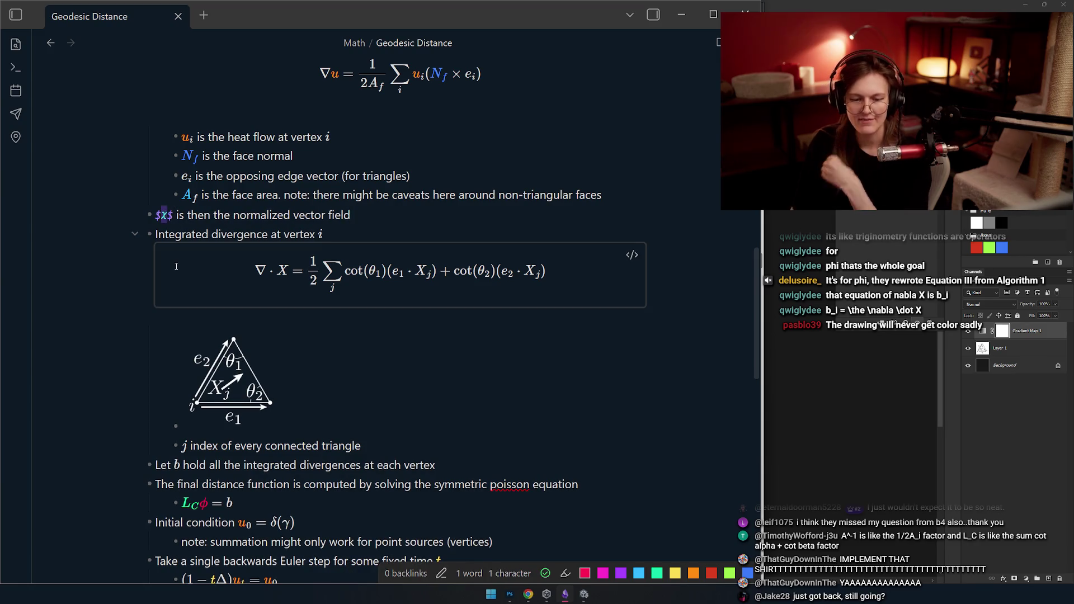
type("{")
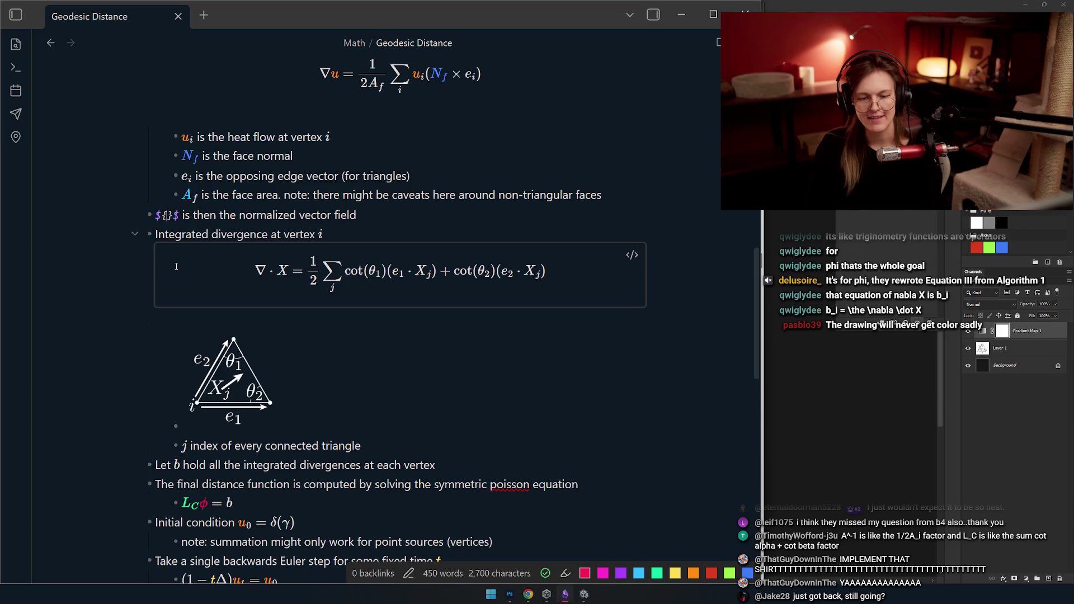
type("\\col χ")
scroll(251, 293, "up", 3)
scroll(282, 306, "up", 2)
scroll(282, 306, "down", 2)
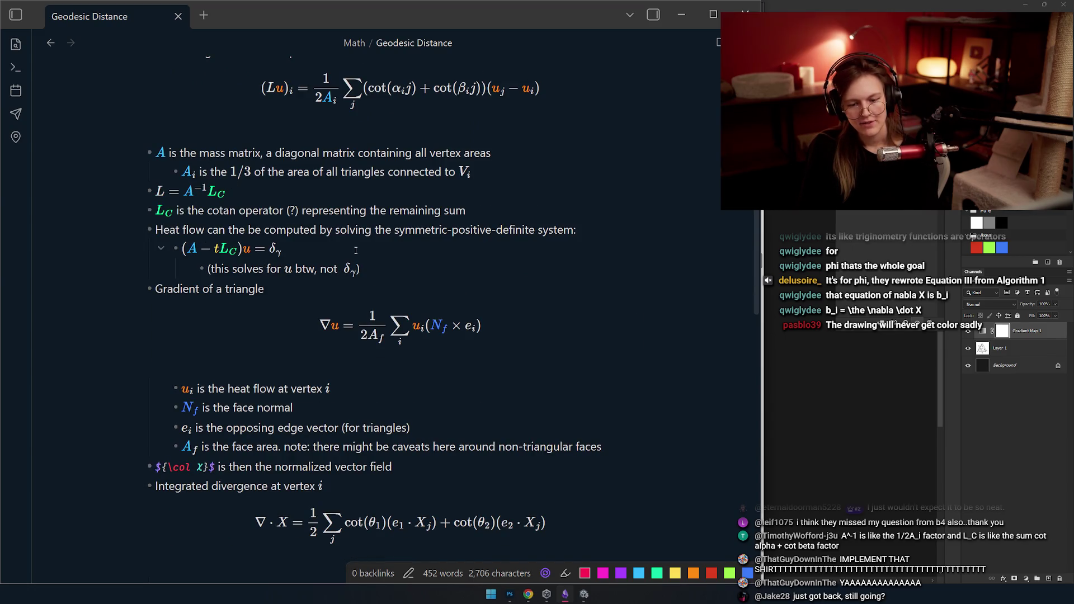
scroll(369, 285, "down", 1)
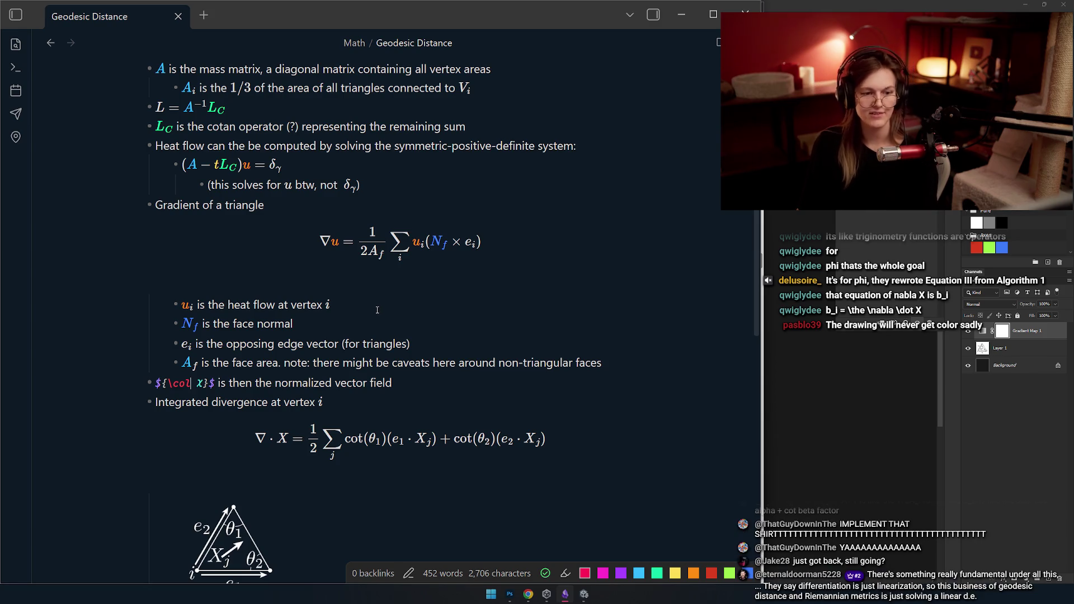
type("r")
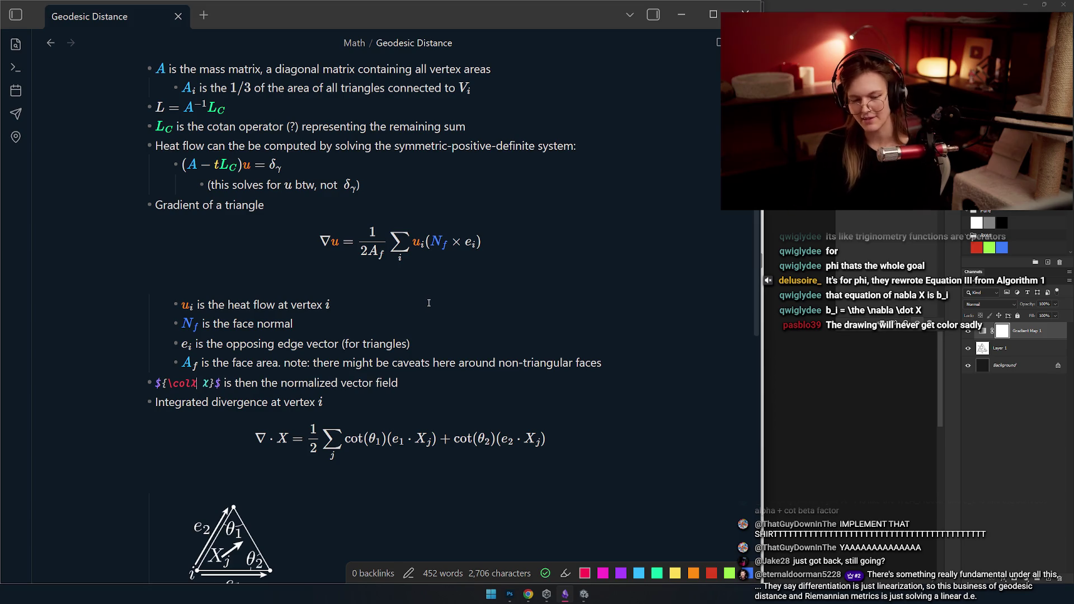
- Finish the red {\colX X} on the normalized vector-field line and reselect it for copying
key("Up")
scroll(428, 303, "down", 2)
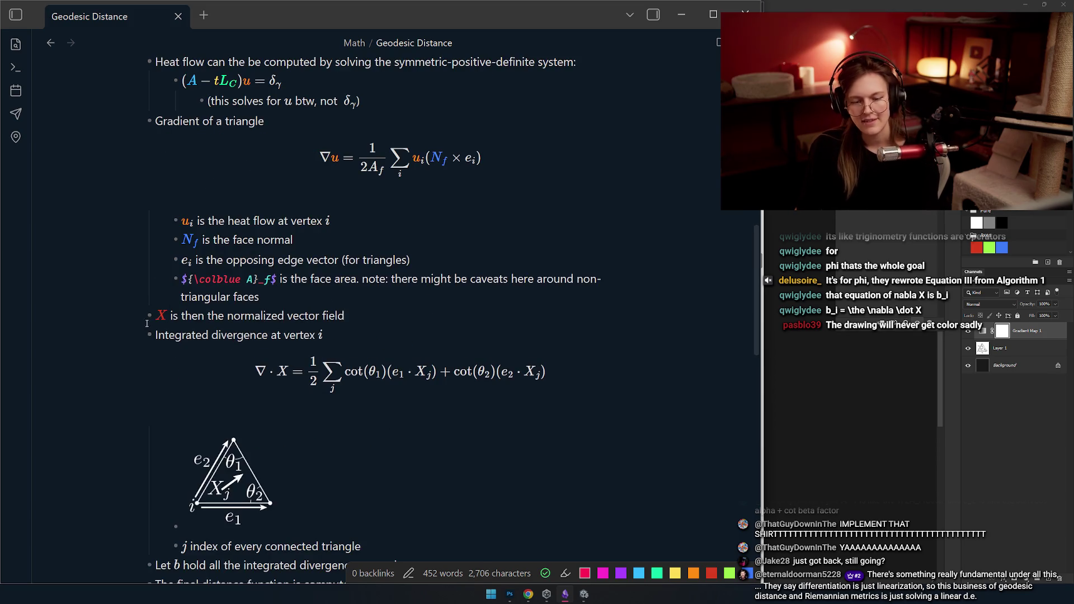
mouse_move(161, 299)
left_mouse_down()
mouse_move(215, 299)
mouse_move(160, 298)
left_mouse_up()
key("ctrl+c")
left_click(253, 279)
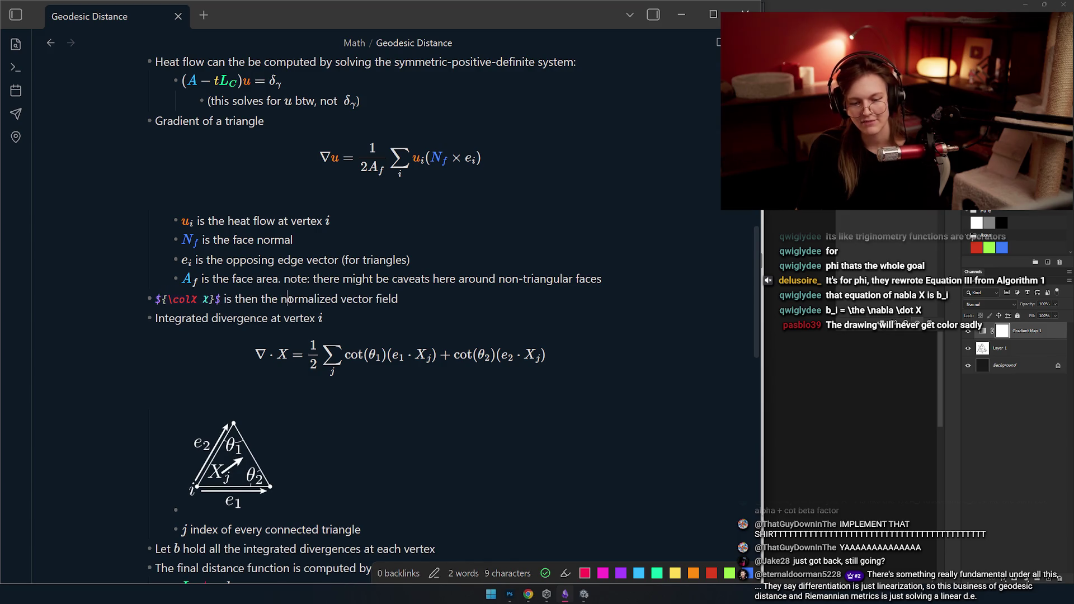
scroll(289, 299, "up", 3)
scroll(294, 277, "up", 2)
scroll(306, 215, "down", 5)
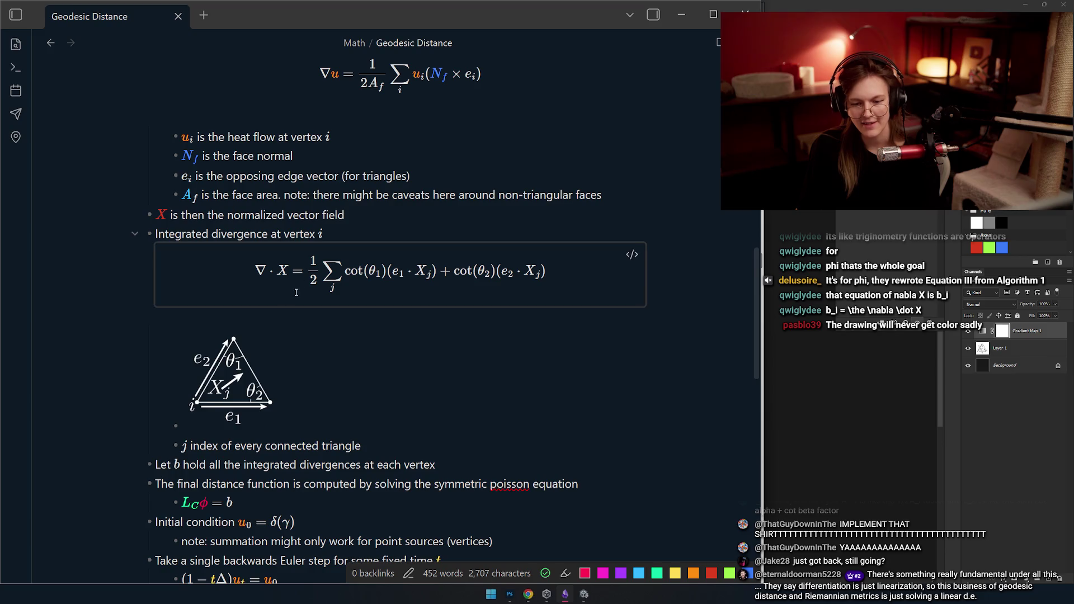
- Paste the red X over both X_j terms in the integrated divergence formula
left_click(285, 270)
double_click(251, 252)
key("ctrl+v")
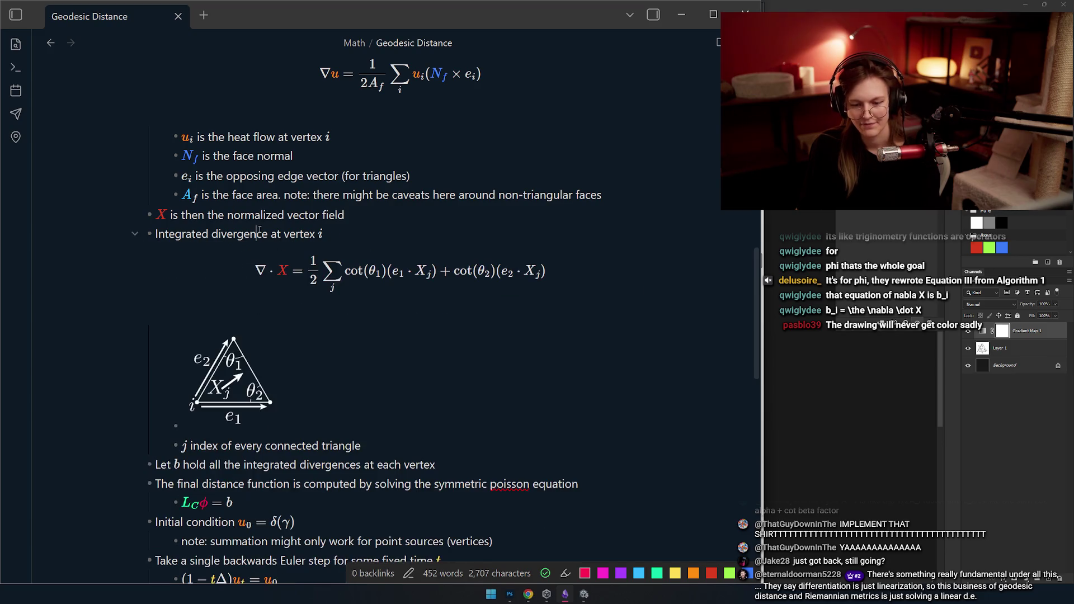
left_click(383, 276)
double_click(468, 271)
key("ctrl+v")
scroll(301, 270, "down", 3)
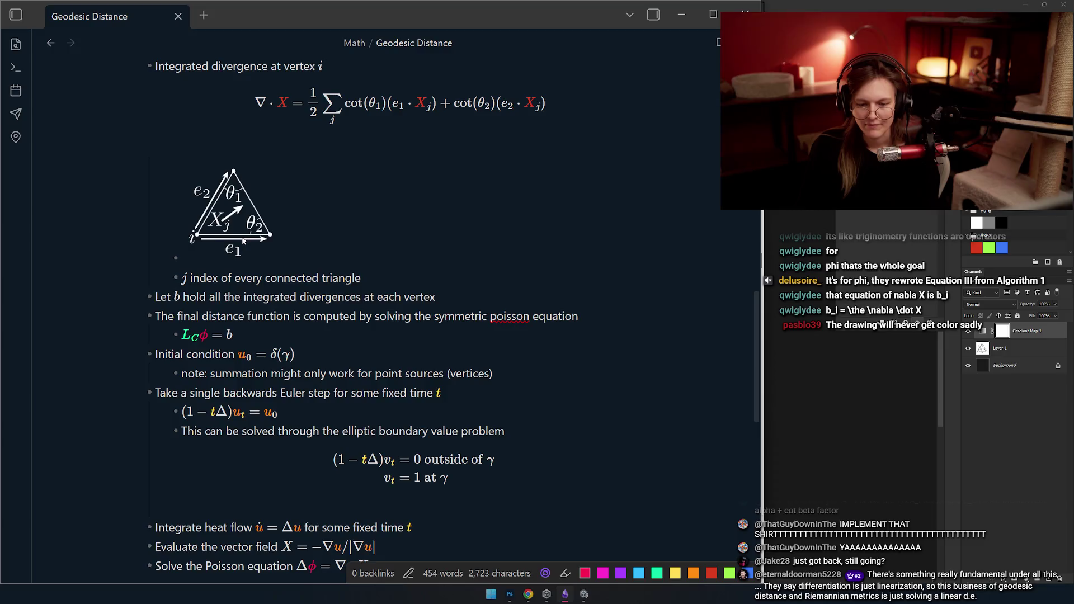
scroll(332, 283, "down", 1)
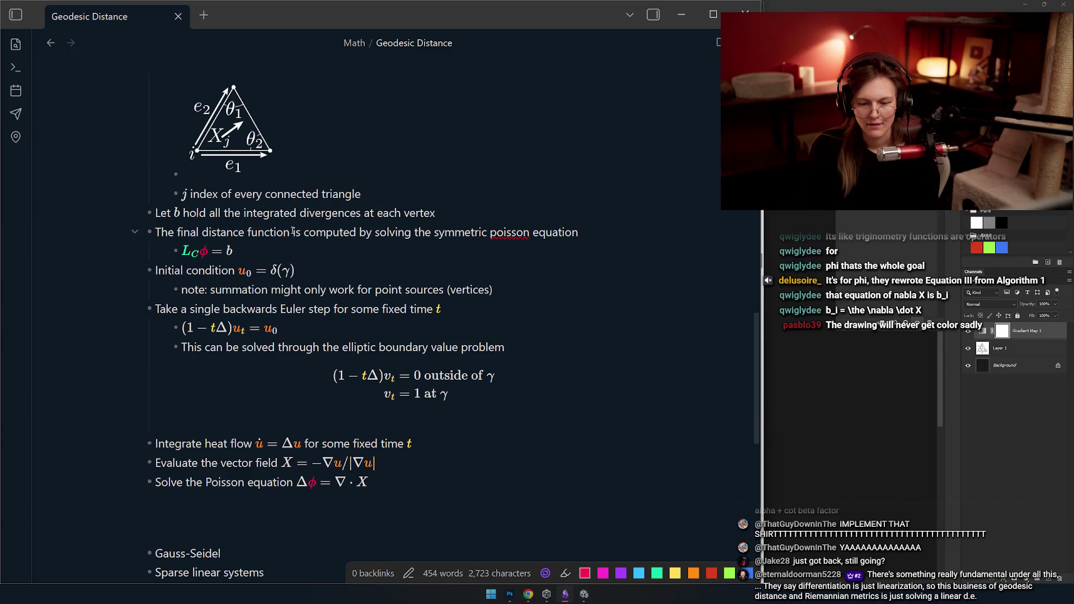
scroll(272, 269, "down", 1)
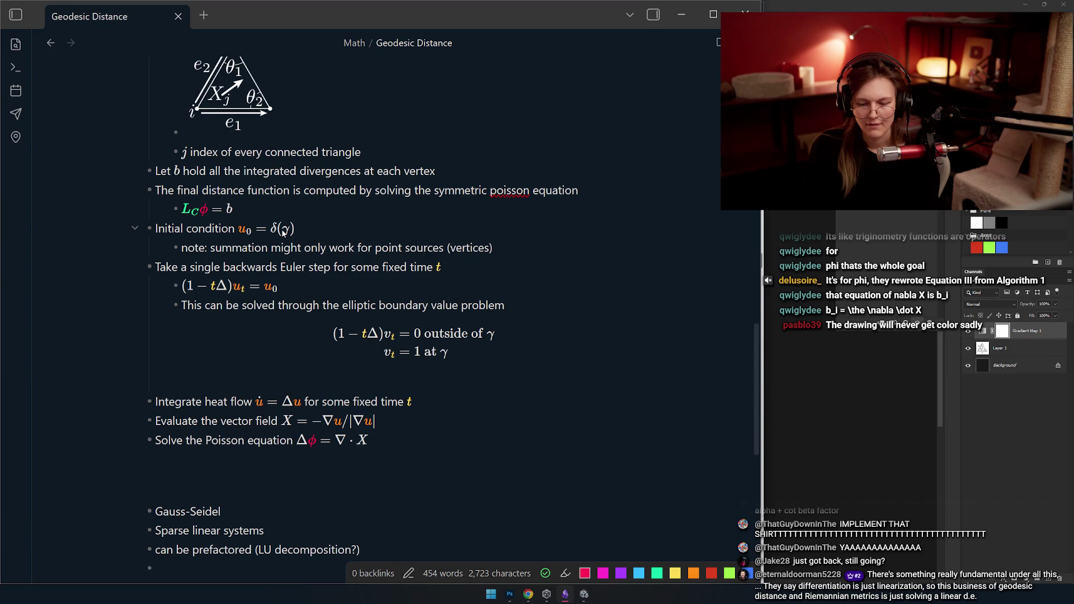
- Colour X red with \colX in the vector-field step and the Poisson equation Δφ = ∇·X, then let them render
left_click(337, 421)
scroll(336, 421, "down", 1)
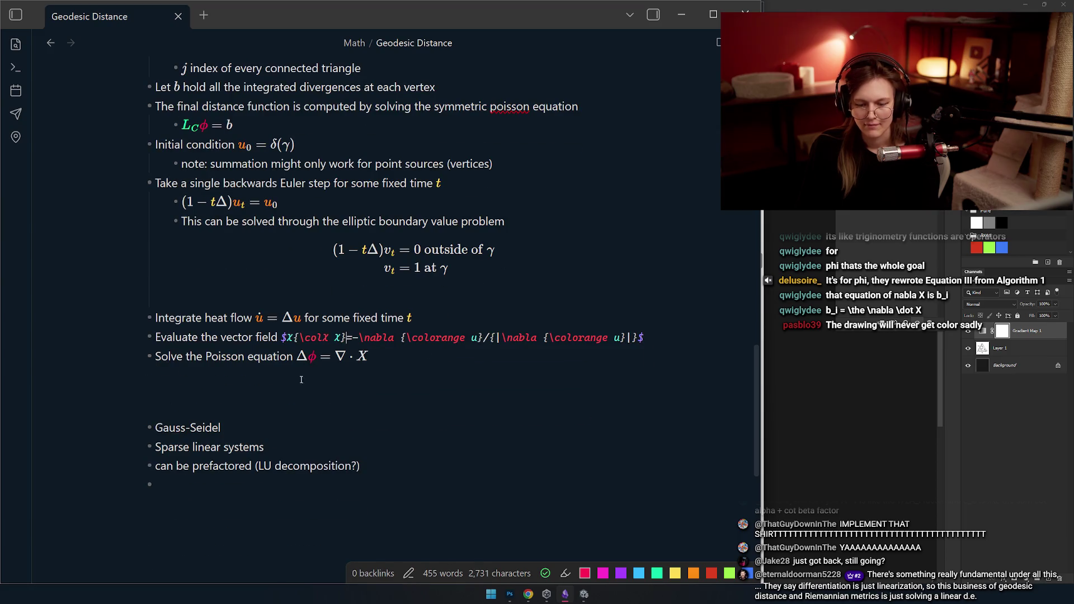
key("BackSpace")
left_click(344, 356)
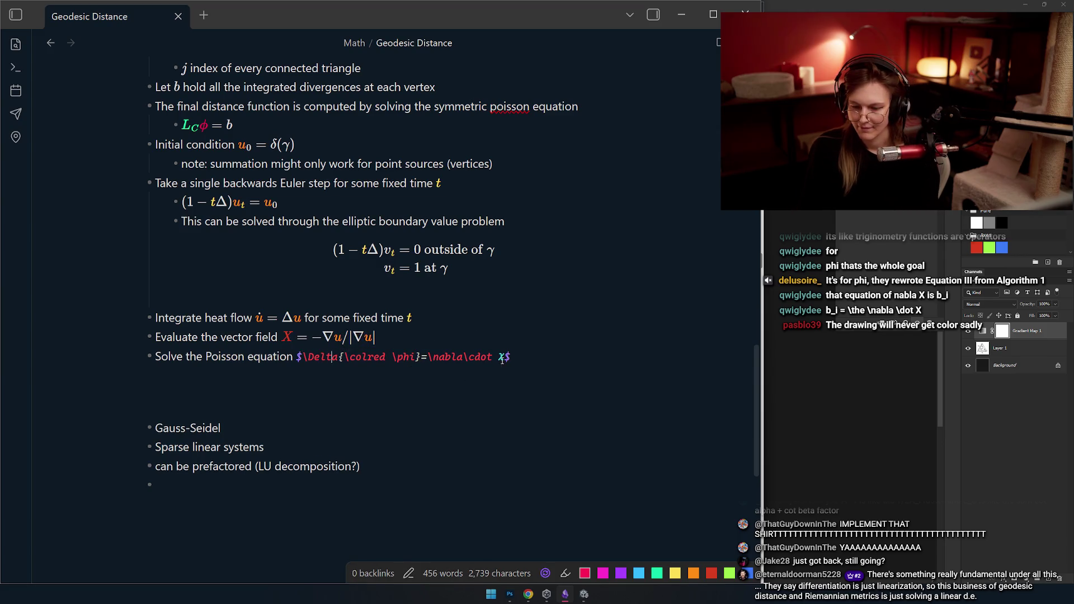
left_click(412, 259)
left_click(334, 396)
scroll(334, 354, "down", 1)
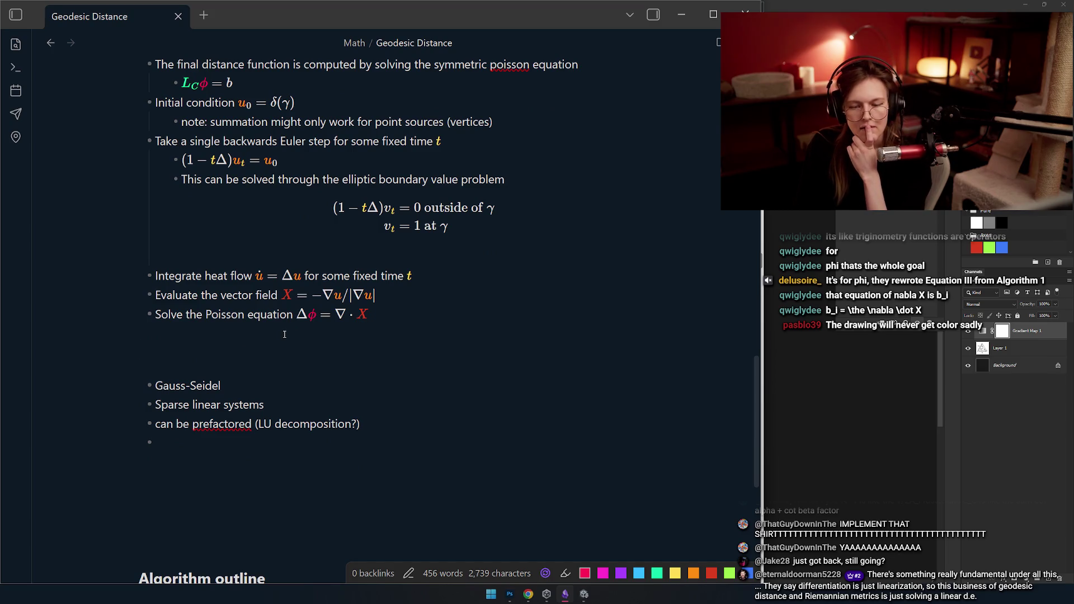
scroll(248, 340, "up", 2)
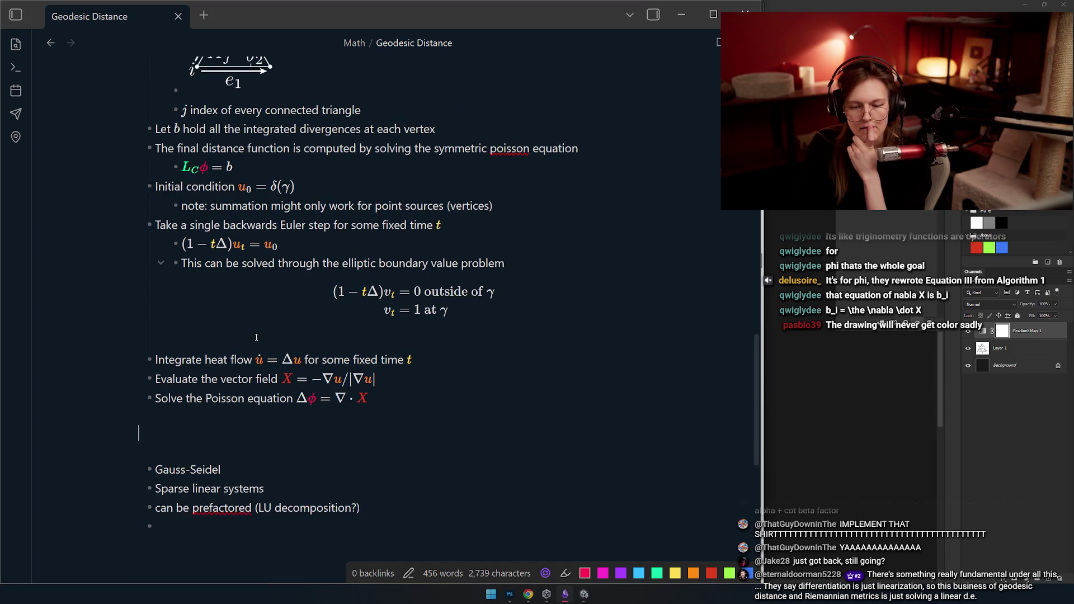
scroll(256, 338, "up", 1)
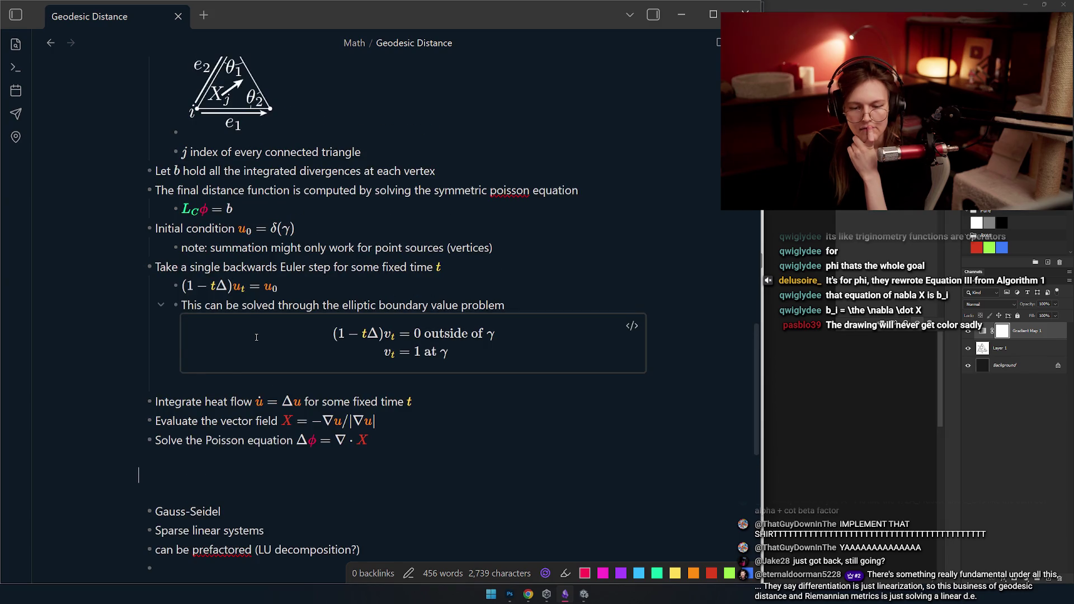
scroll(294, 332, "up", 2)
scroll(332, 325, "up", 3)
scroll(344, 326, "up", 1)
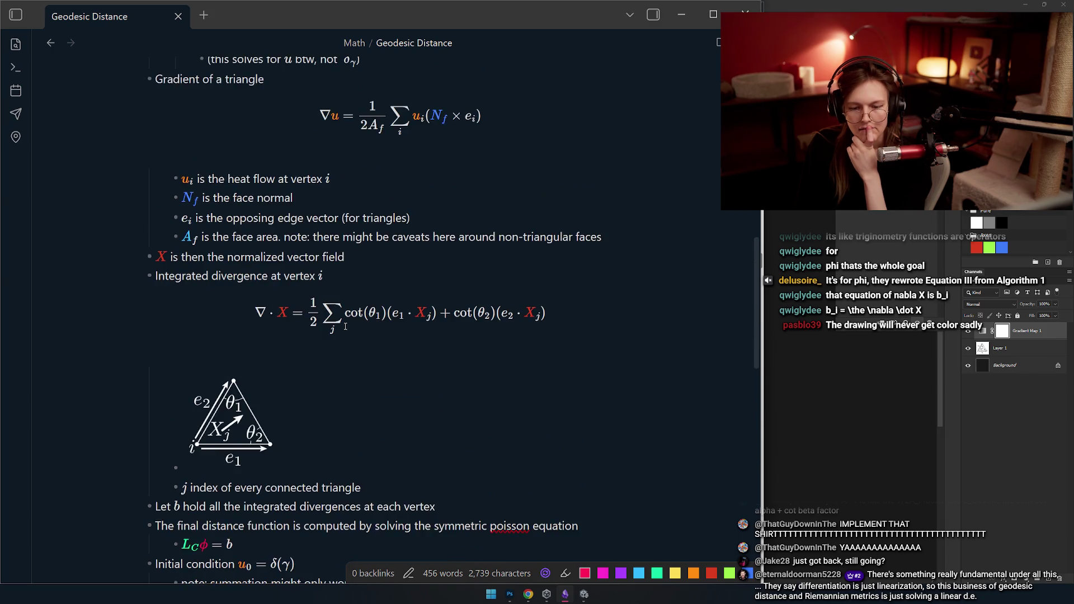
scroll(369, 357, "up", 2)
scroll(389, 385, "down", 2)
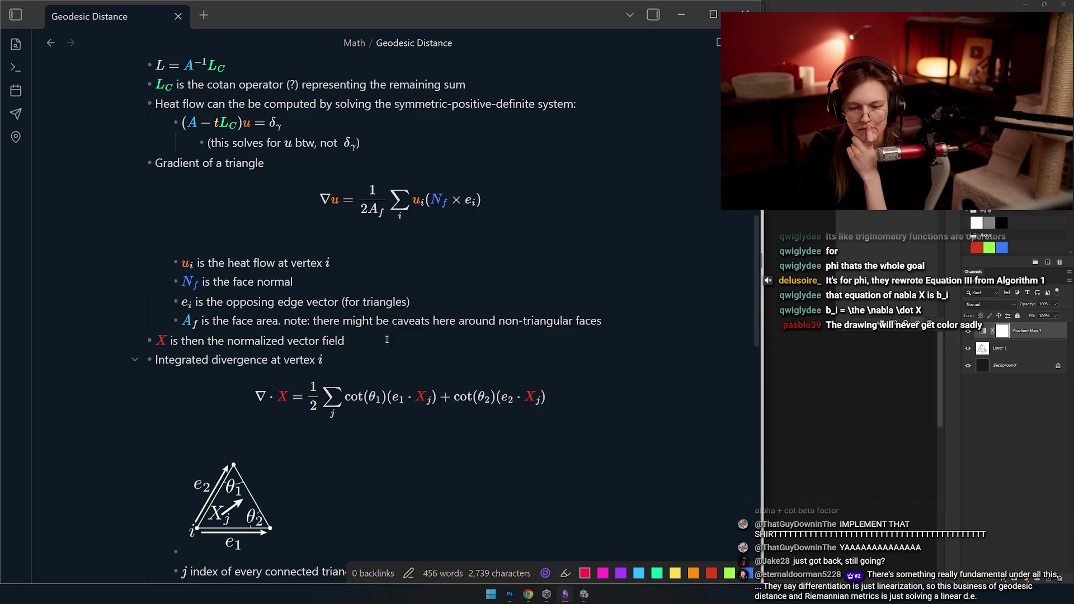
- Change the gradient formula's denominator {2A_f} to {2{\colblue A}_f} so A_f renders blue
left_click(185, 123)
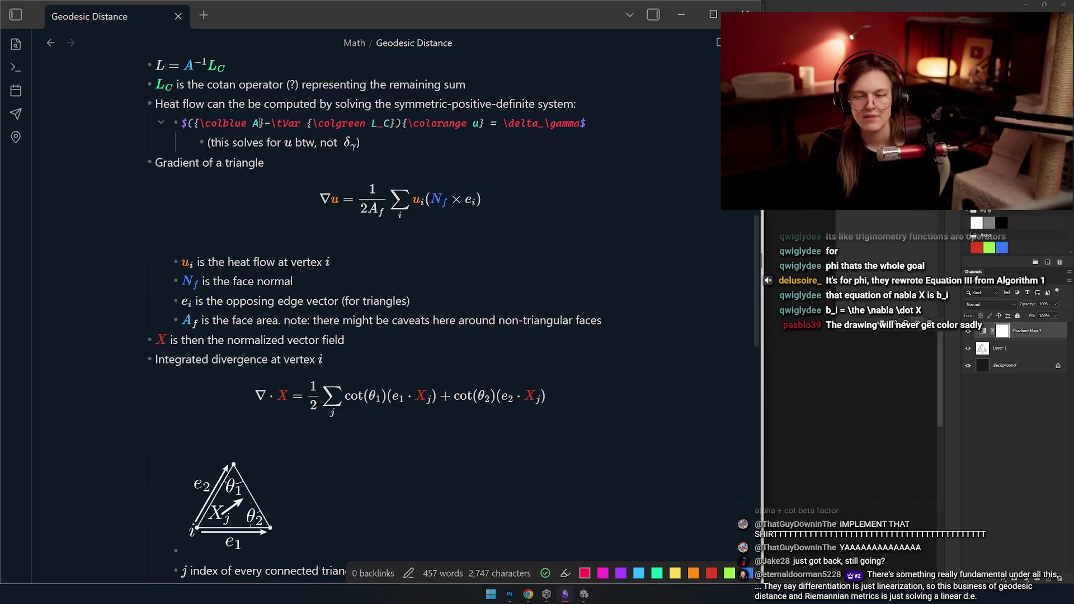
left_click(289, 211)
left_click(454, 166)
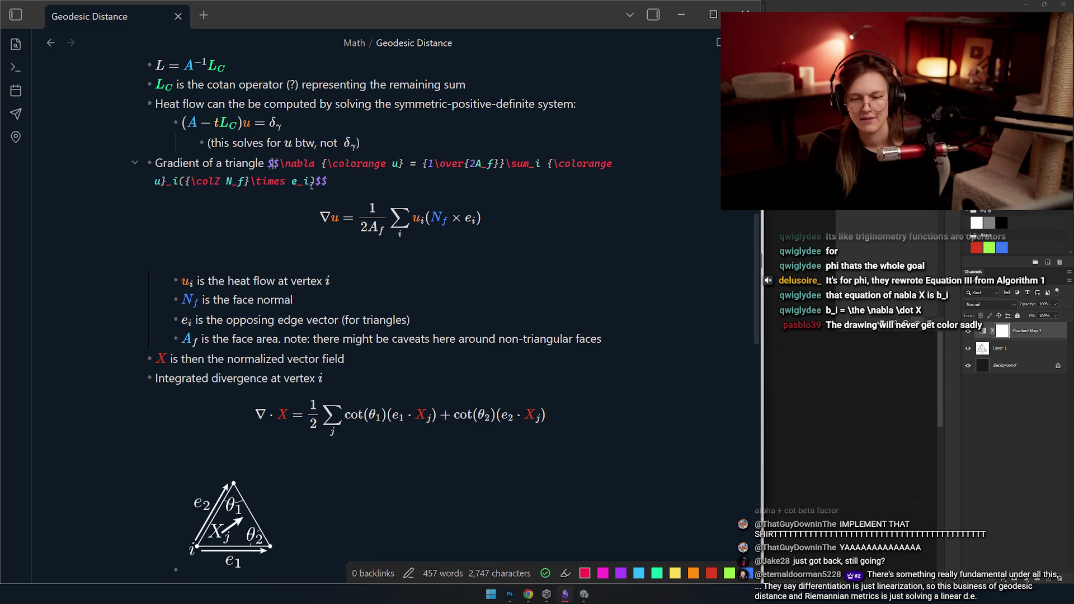
key("Left")
type("{\\colblue")
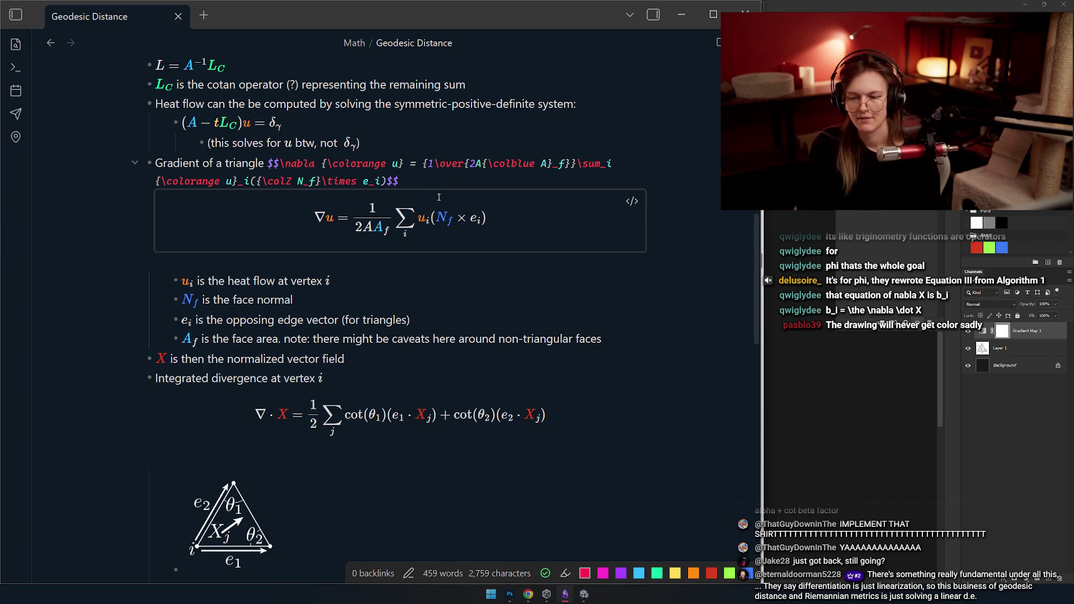
key("Right")
type("}")
key("Up")
key("Up")
scroll(439, 197, "up", 2)
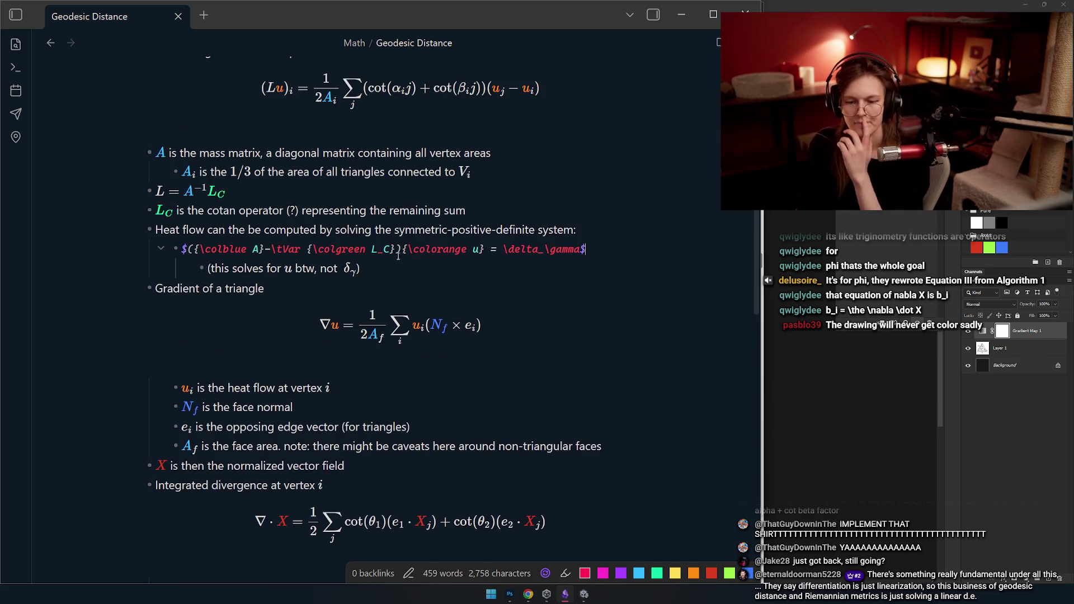
scroll(382, 298, "up", 1)
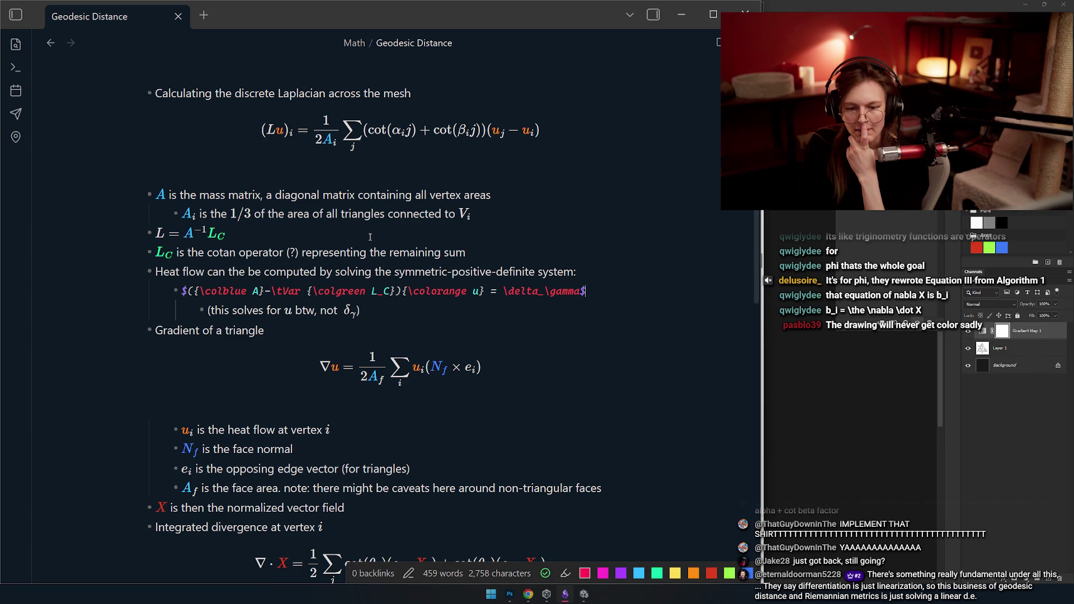
scroll(370, 238, "up", 1)
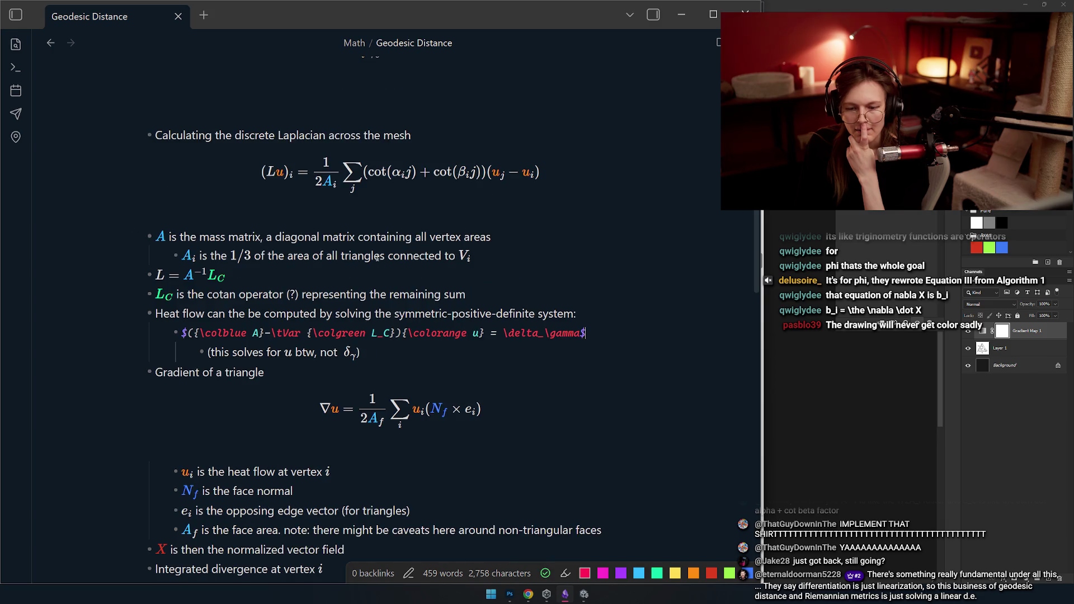
scroll(430, 237, "up", 4)
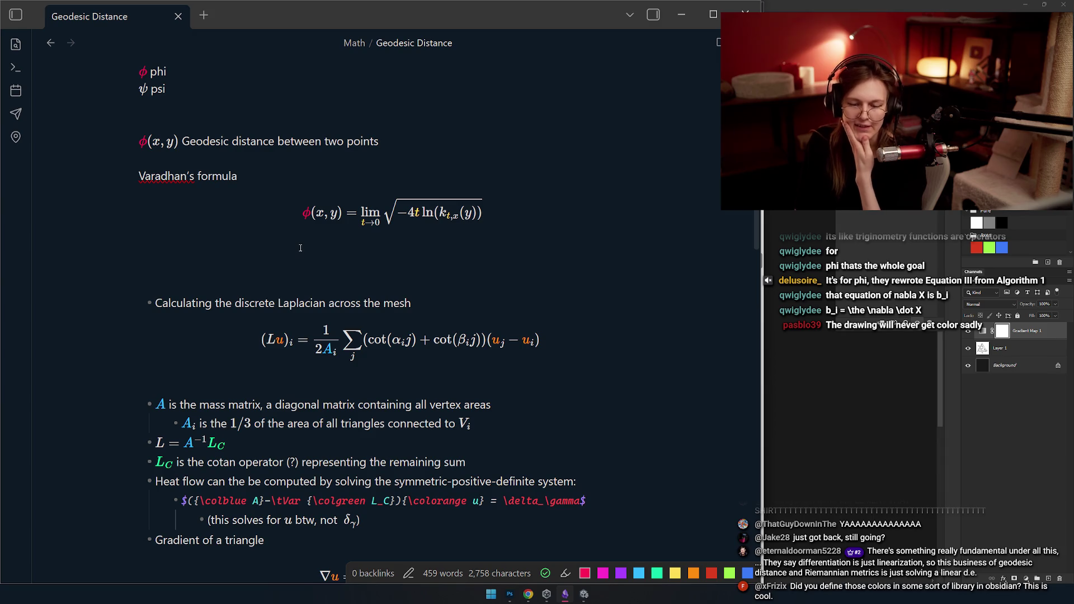
mouse_move(392, 213)
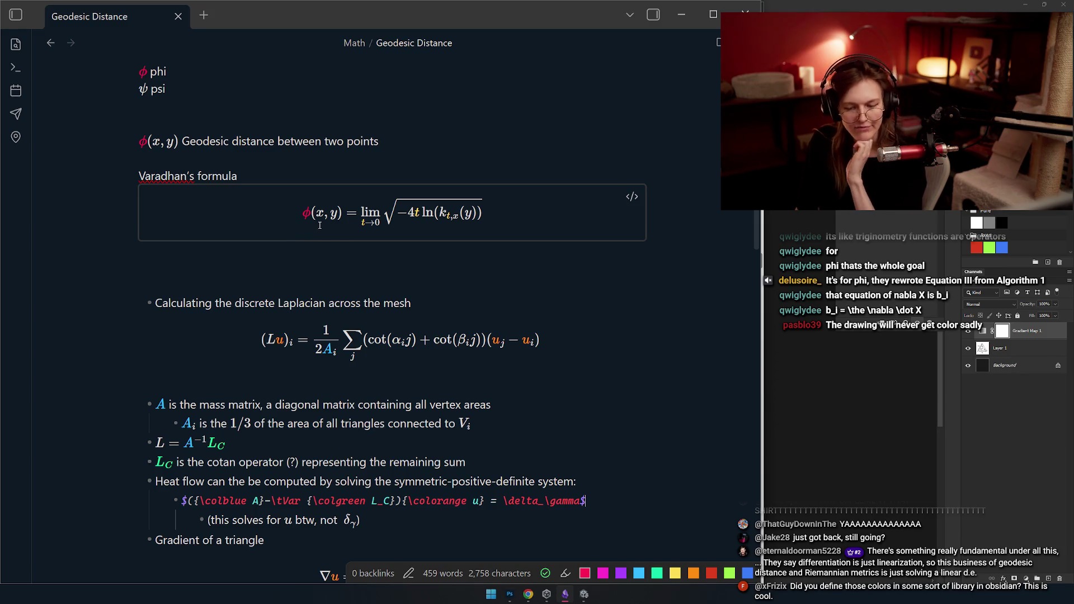
scroll(329, 221, "down", 2)
mouse_move(400, 340)
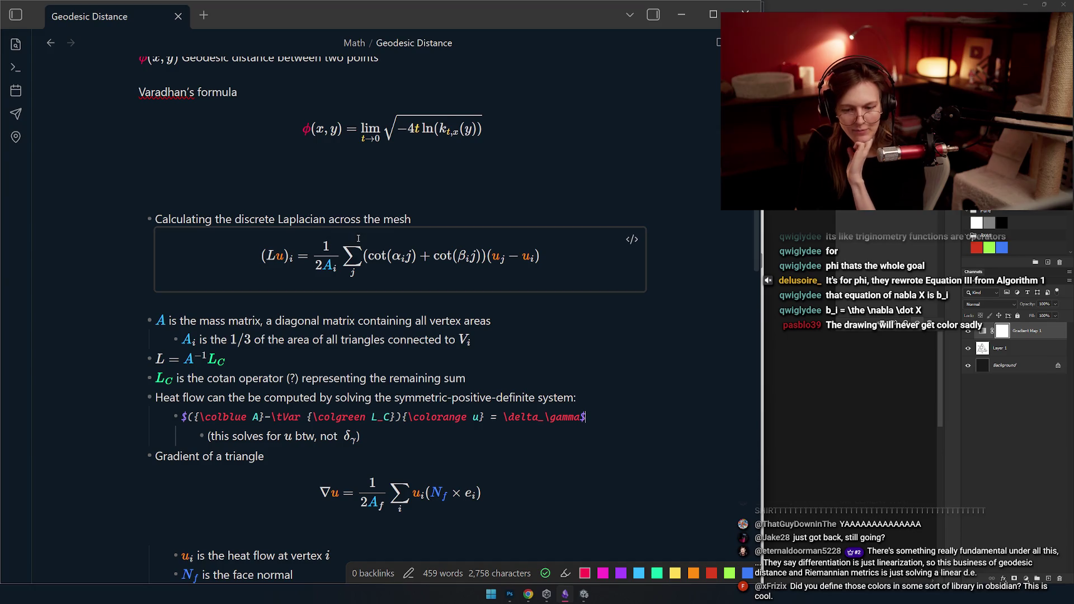
scroll(351, 256, "down", 1)
left_click(321, 316)
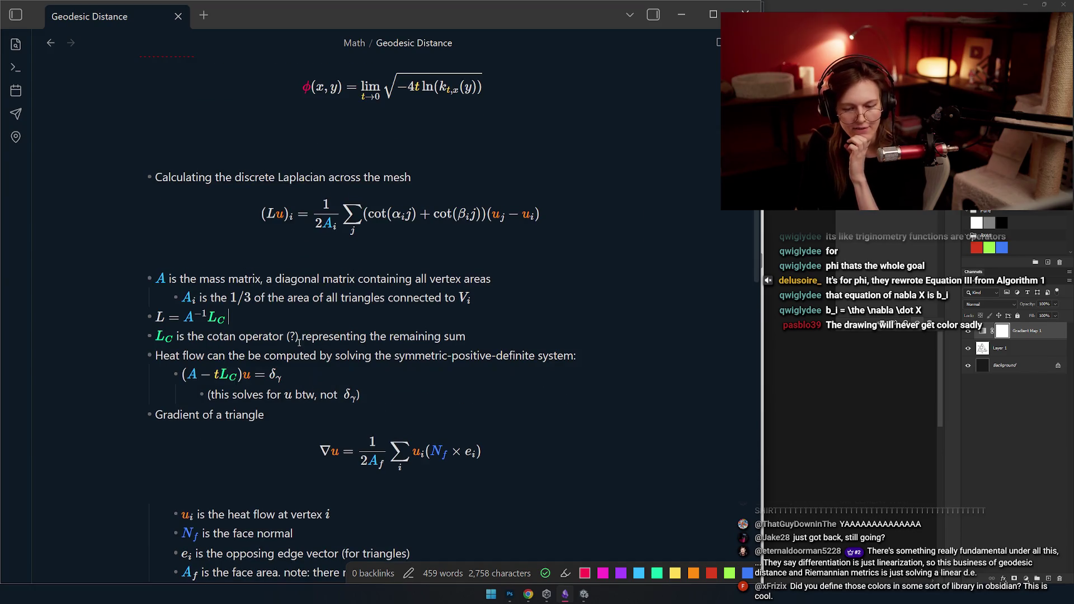
scroll(290, 352, "down", 2)
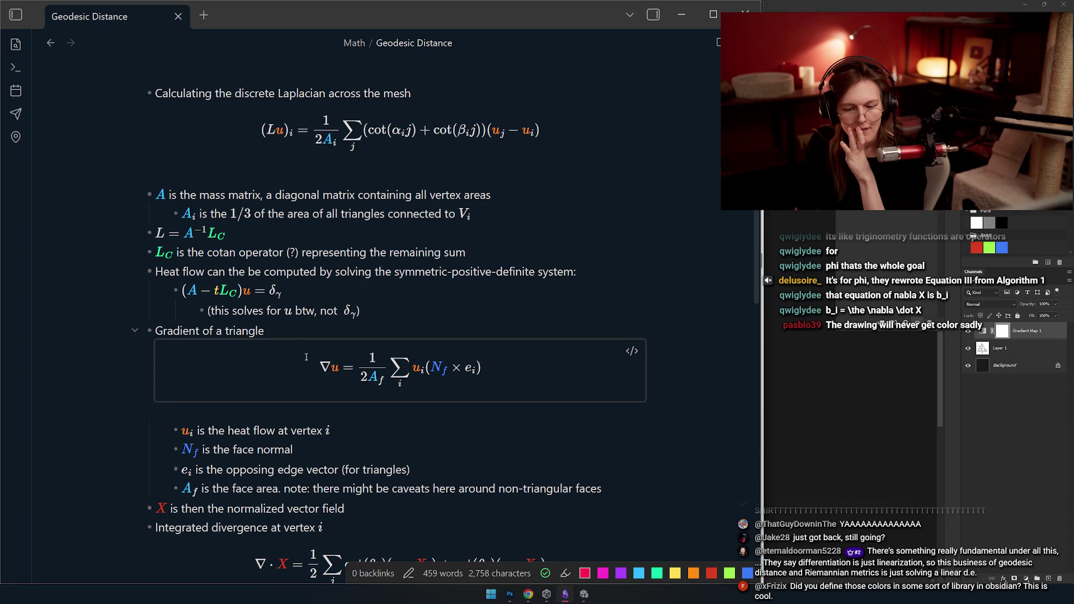
scroll(300, 341, "down", 2)
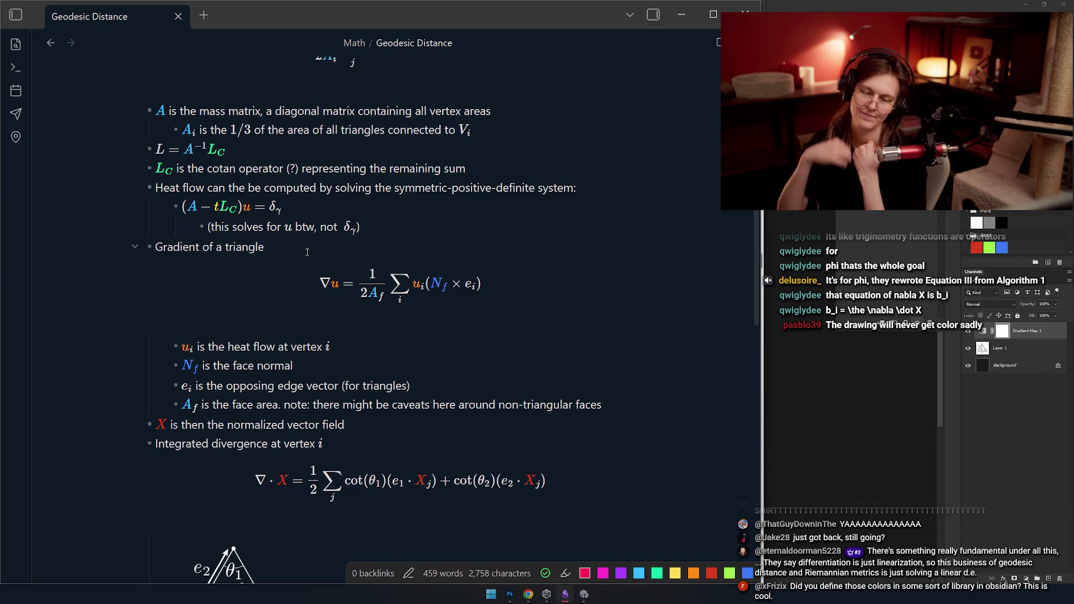
scroll(309, 205, "down", 2)
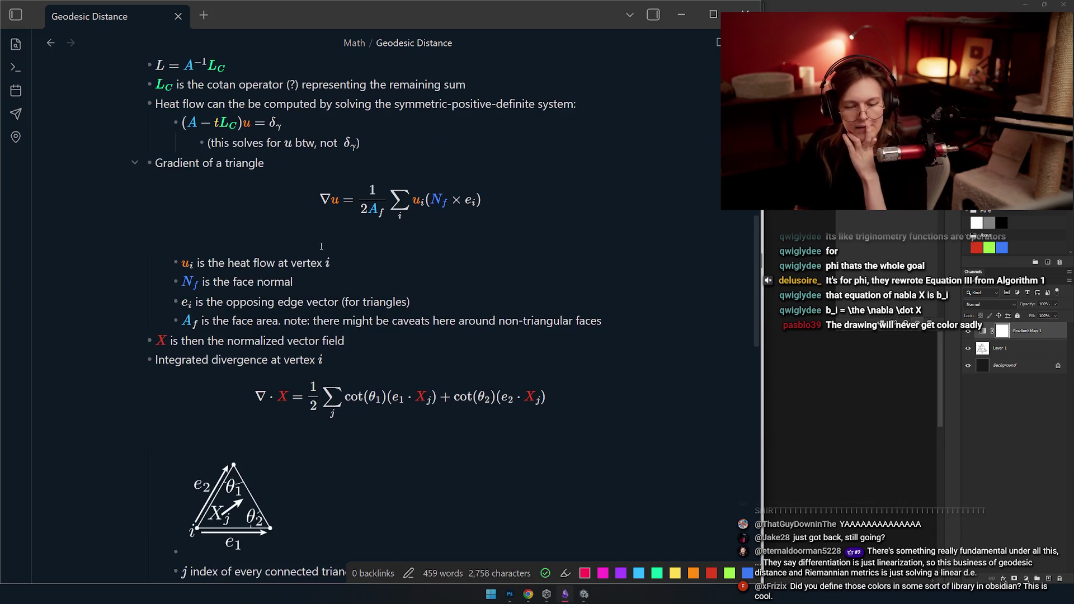
scroll(217, 331, "down", 1)
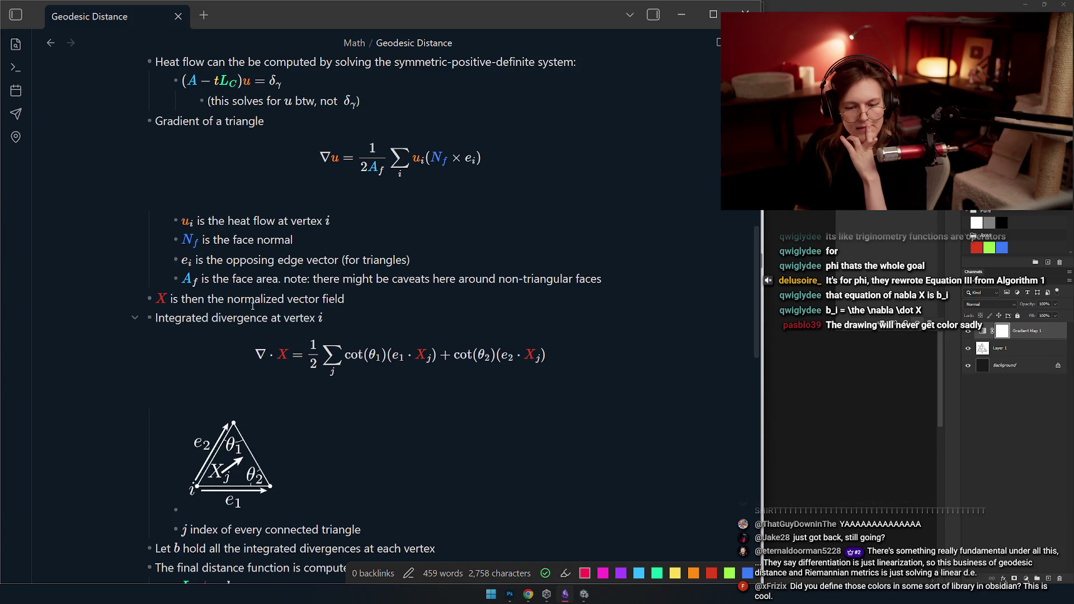
scroll(256, 299, "up", 1)
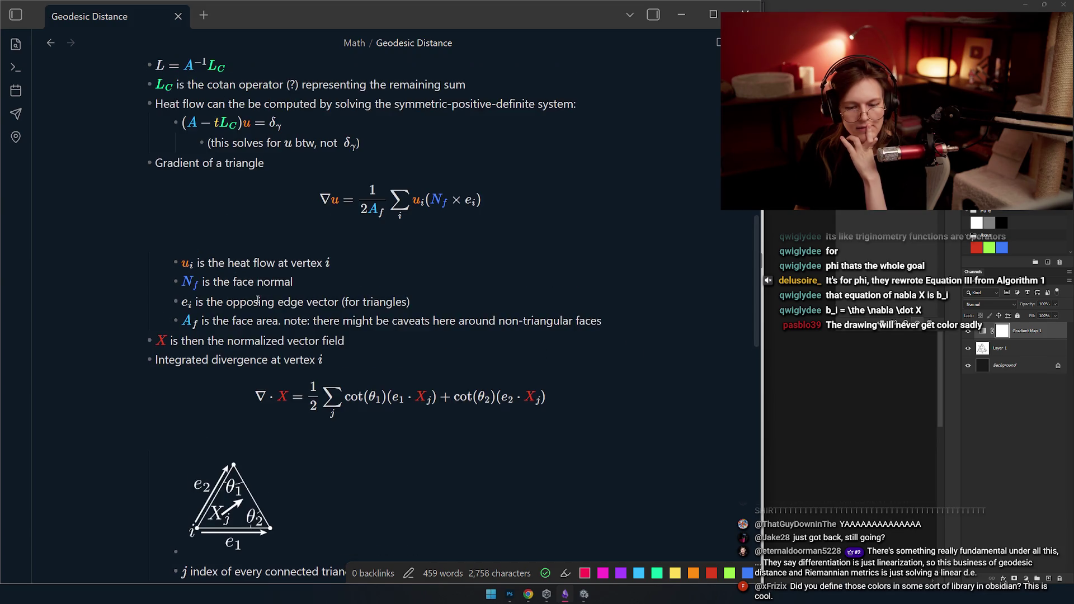
left_click(252, 282)
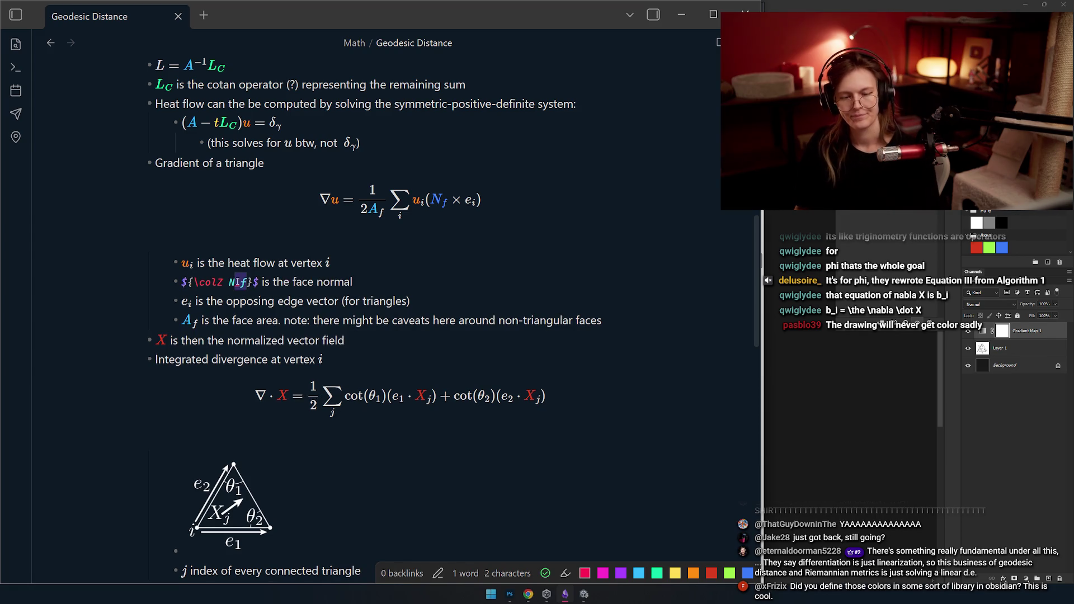
- Rework the gradient formula's A_f so the denominator reads 2A_f with the blue A group, and re-render
left_click(290, 262)
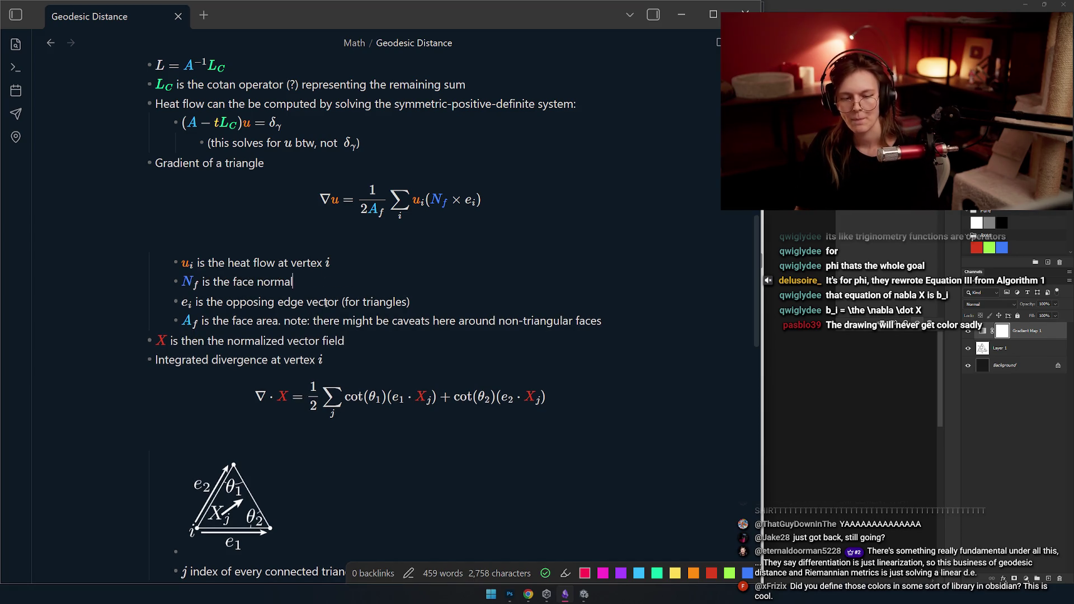
left_click(554, 164)
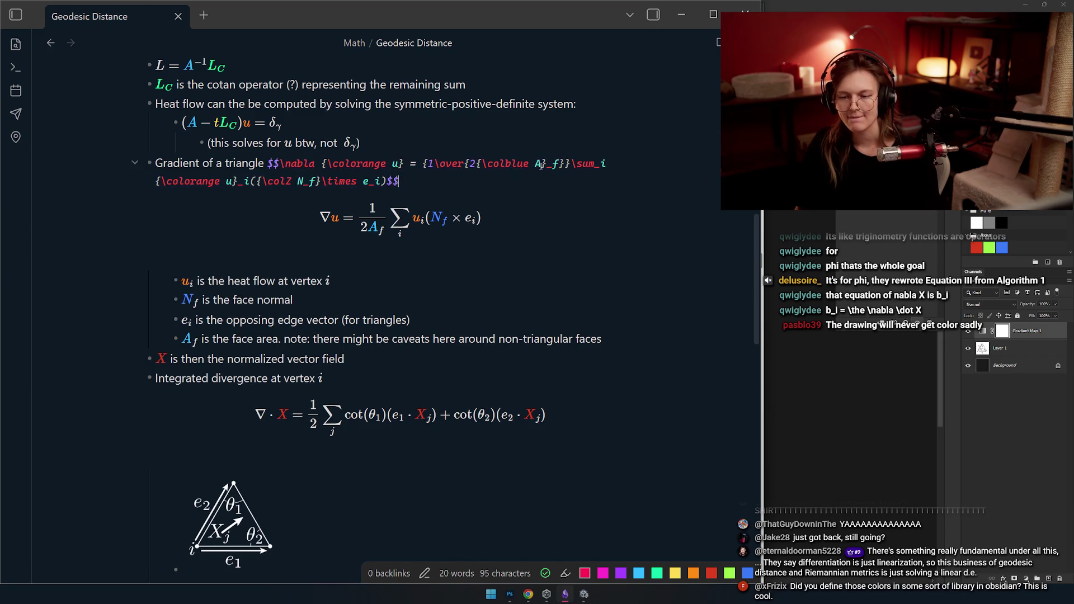
left_click_drag(564, 164, 549, 164)
key("BackSpace")
key("Right")
type("}")
left_click(496, 154)
- Move the f subscripts on A and N outside their colour braces and let the formula render
left_click(555, 163)
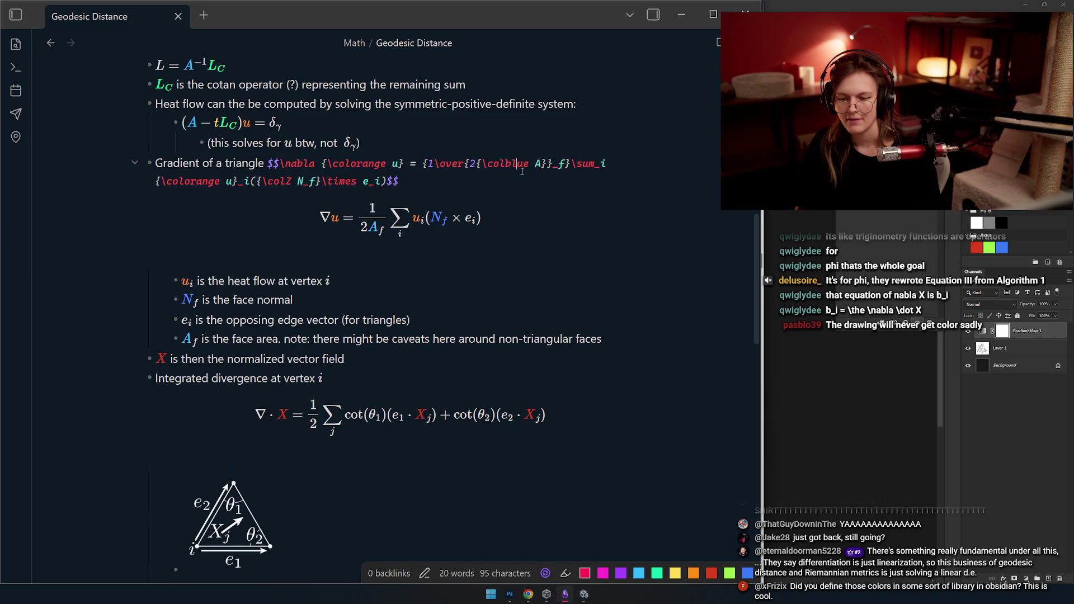
left_click_drag(564, 164, 547, 164)
type("_f")
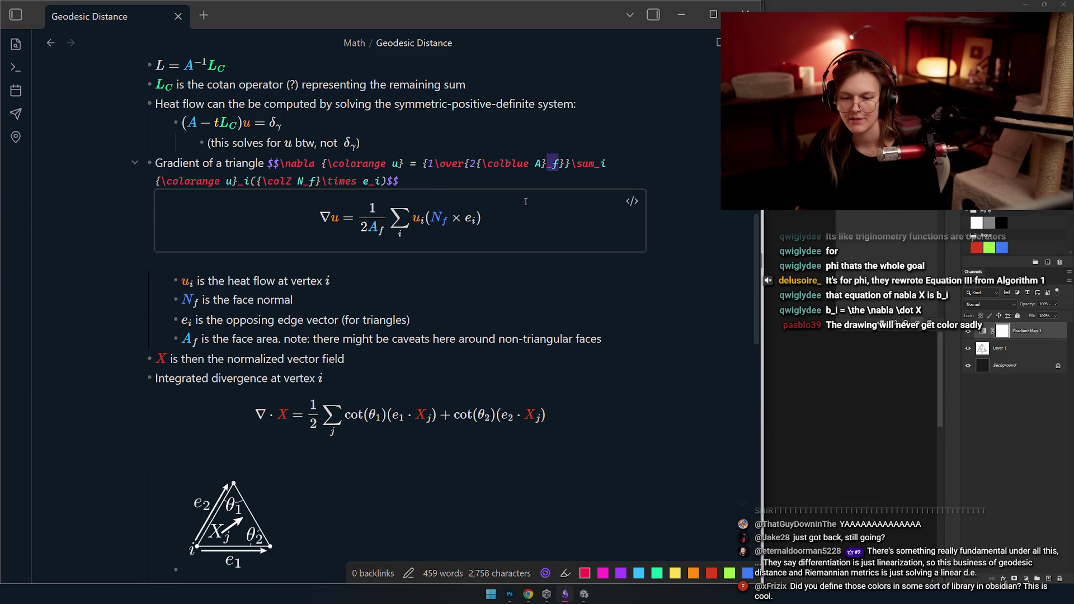
mouse_move(319, 182)
left_mouse_down()
mouse_move(305, 181)
mouse_move(323, 181)
left_mouse_up()
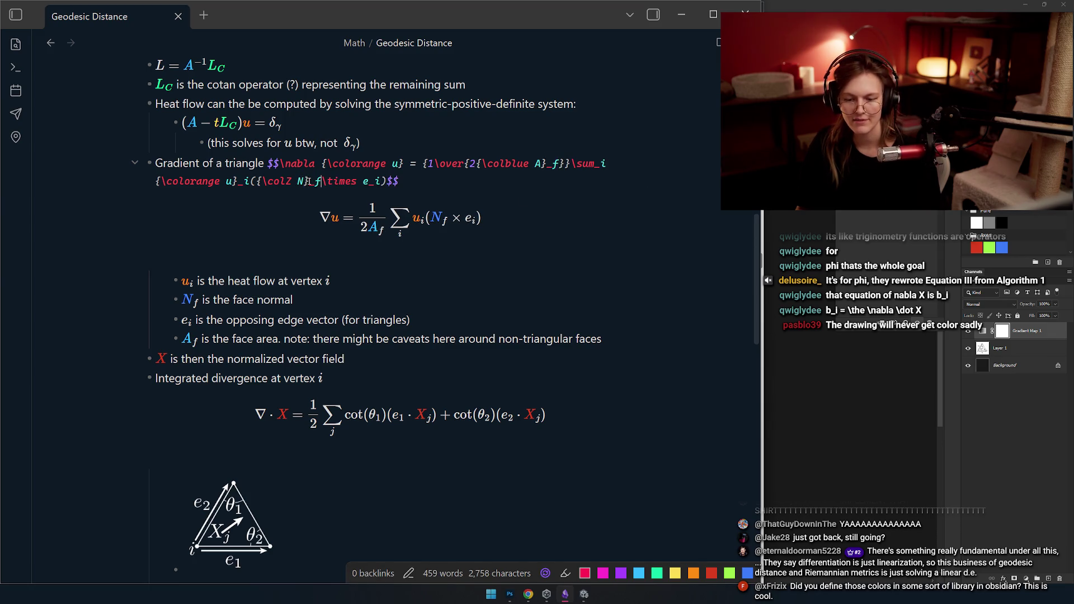
left_click(412, 281)
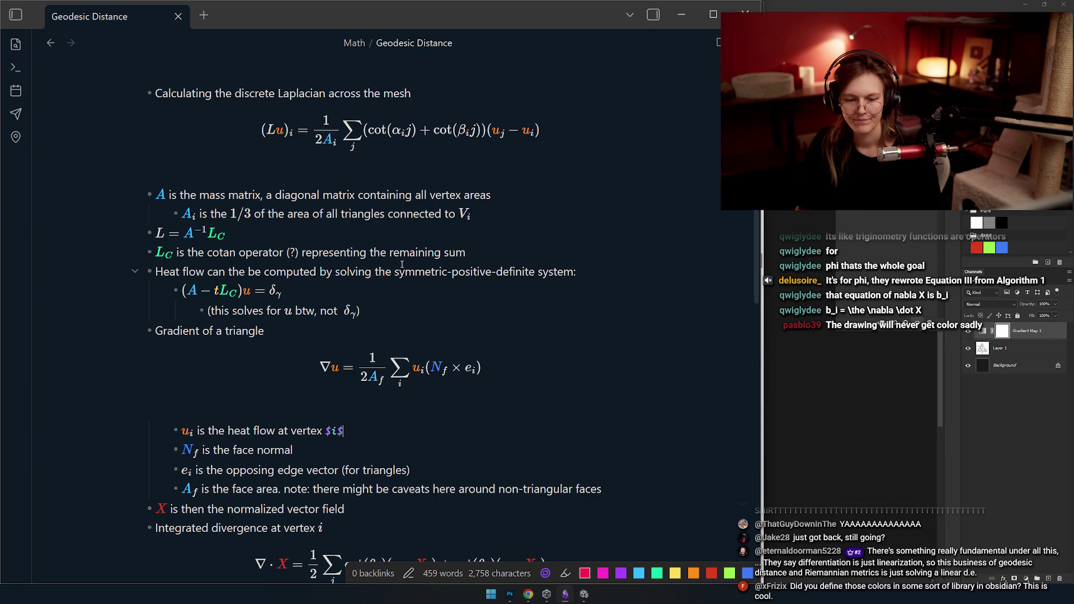
scroll(401, 264, "down", 5)
scroll(419, 249, "down", 4)
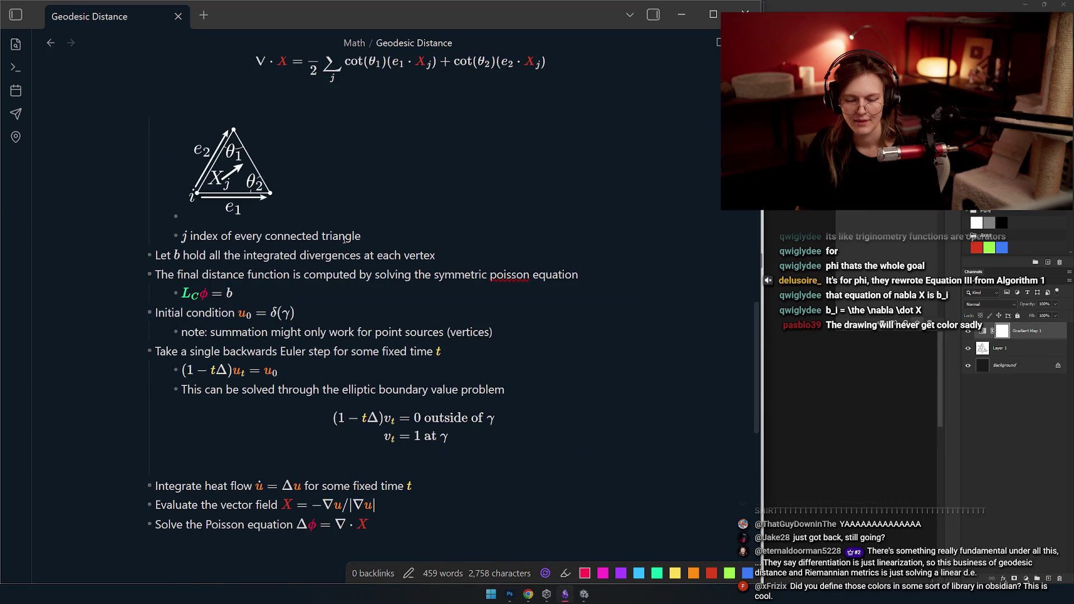
scroll(345, 239, "up", 4)
scroll(359, 271, "up", 1)
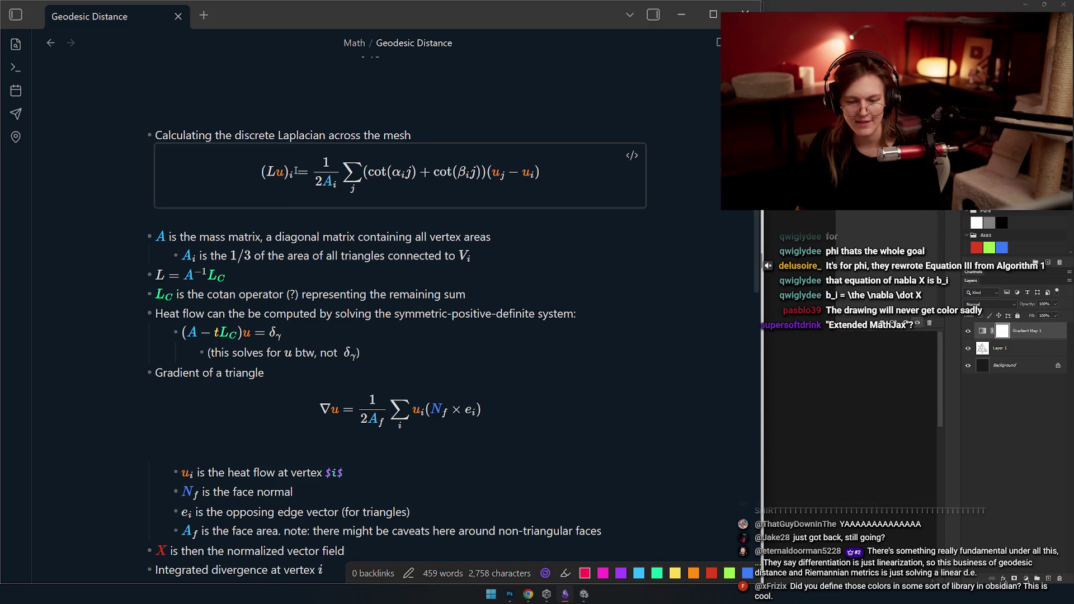
scroll(294, 178, "down", 2)
scroll(345, 258, "down", 1)
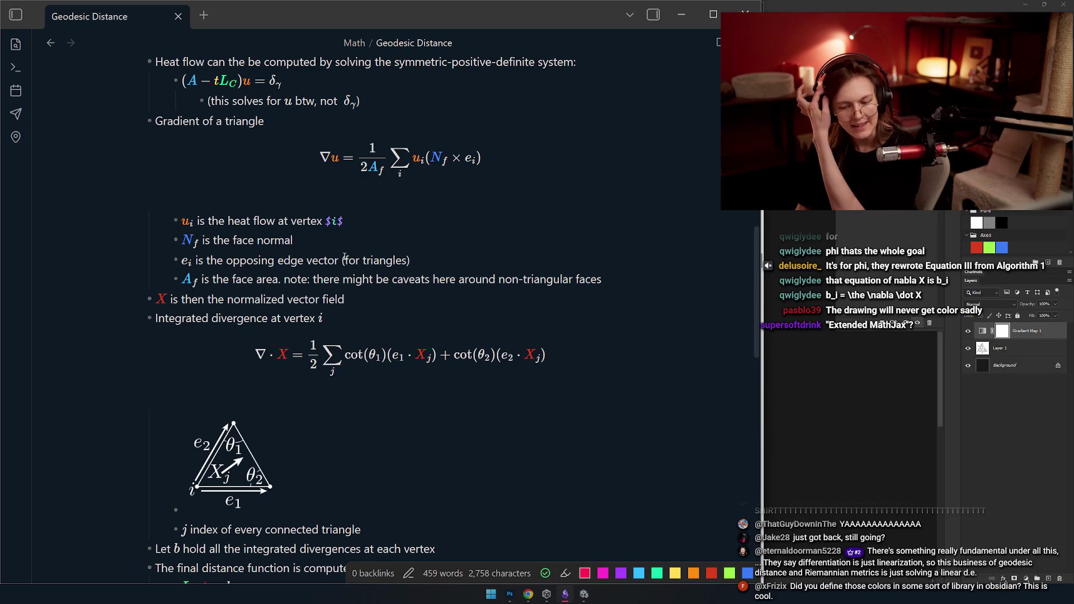
scroll(344, 258, "down", 1)
scroll(325, 304, "down", 2)
scroll(326, 303, "down", 1)
scroll(326, 298, "down", 2)
scroll(310, 283, "up", 5)
scroll(311, 280, "up", 2)
scroll(312, 277, "up", 2)
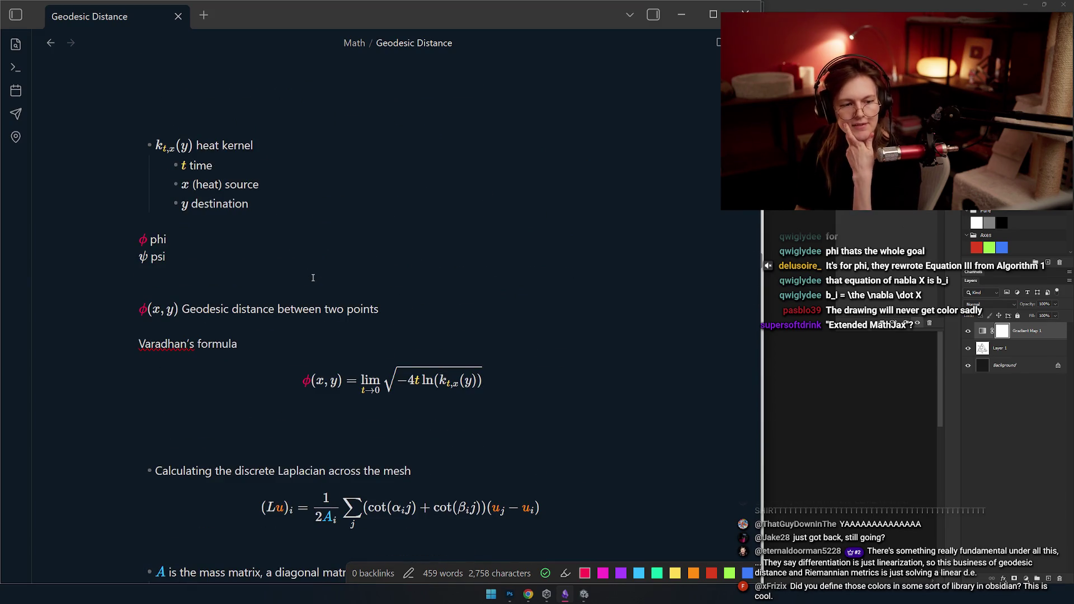
scroll(313, 278, "up", 1)
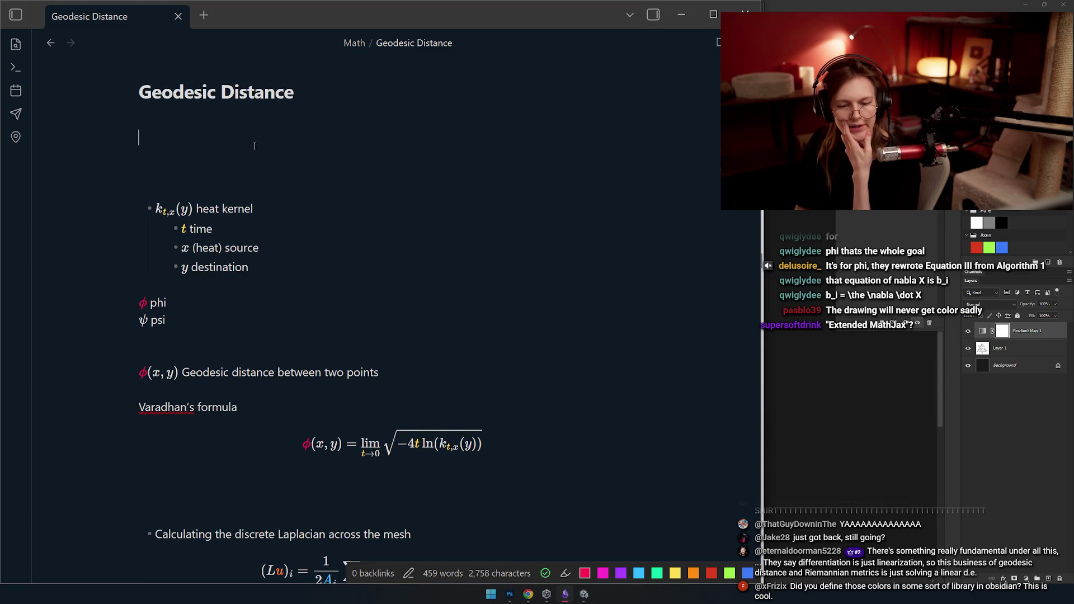
- Delete stray blank lines and the empty bullet after the Gauss-Seidel list, then switch to the heat-method paper PDF
key("BackSpace")
key("BackSpace")
key("BackSpace")
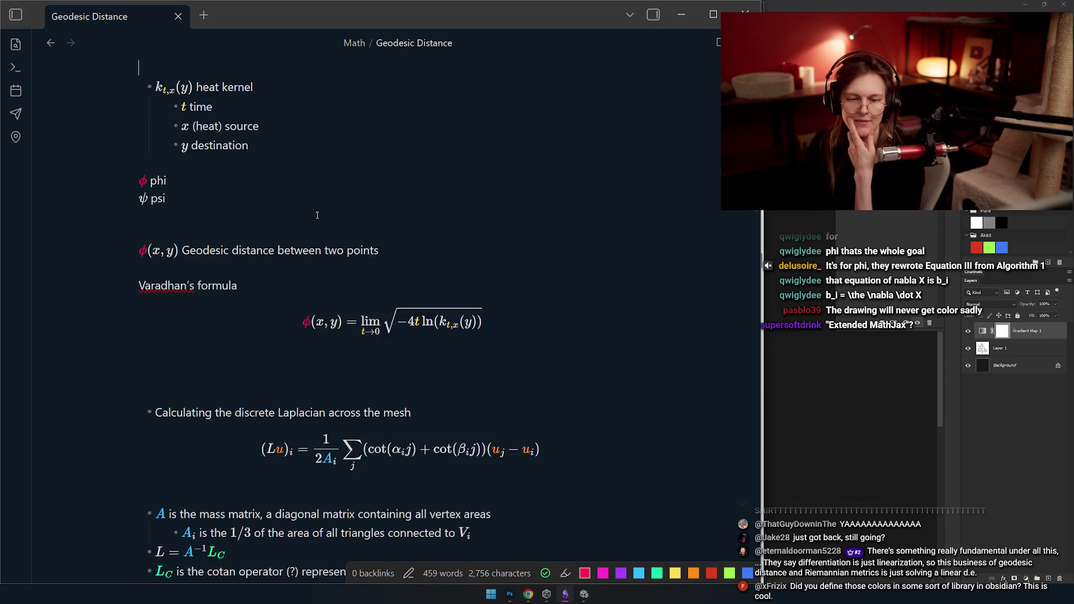
scroll(318, 215, "down", 1)
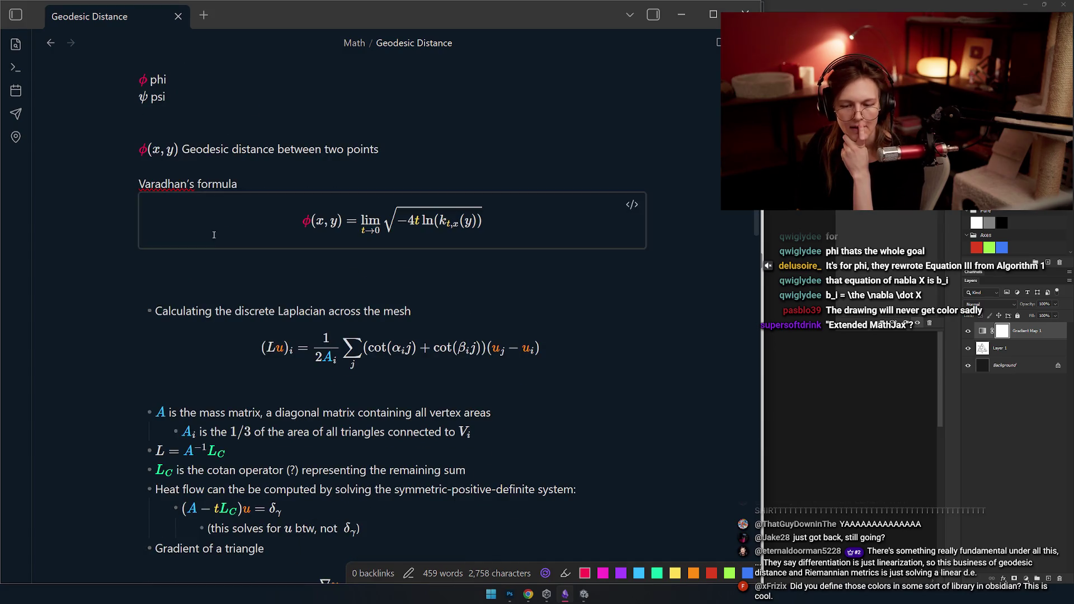
key("BackSpace")
key("BackSpace")
key("BackSpace")
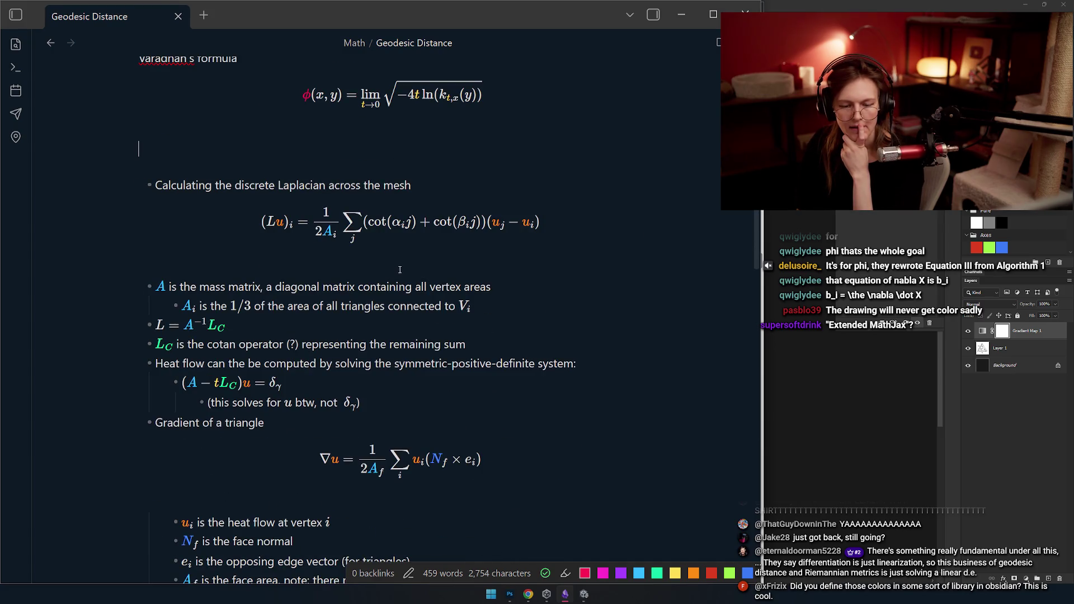
scroll(391, 273, "down", 2)
scroll(391, 273, "down", 5)
scroll(392, 273, "down", 2)
scroll(392, 274, "down", 3)
scroll(392, 274, "down", 2)
scroll(325, 385, "up", 2)
key("BackSpace")
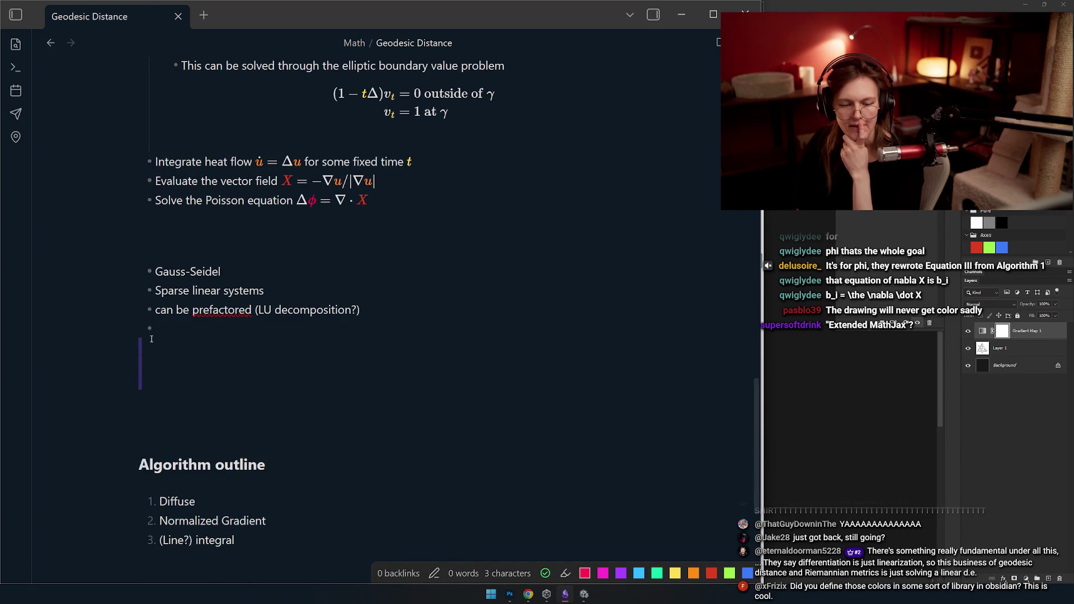
key("BackSpace")
key("BackSpace")
key("BackSpace")
key("BackSpace")
key("BackSpace")
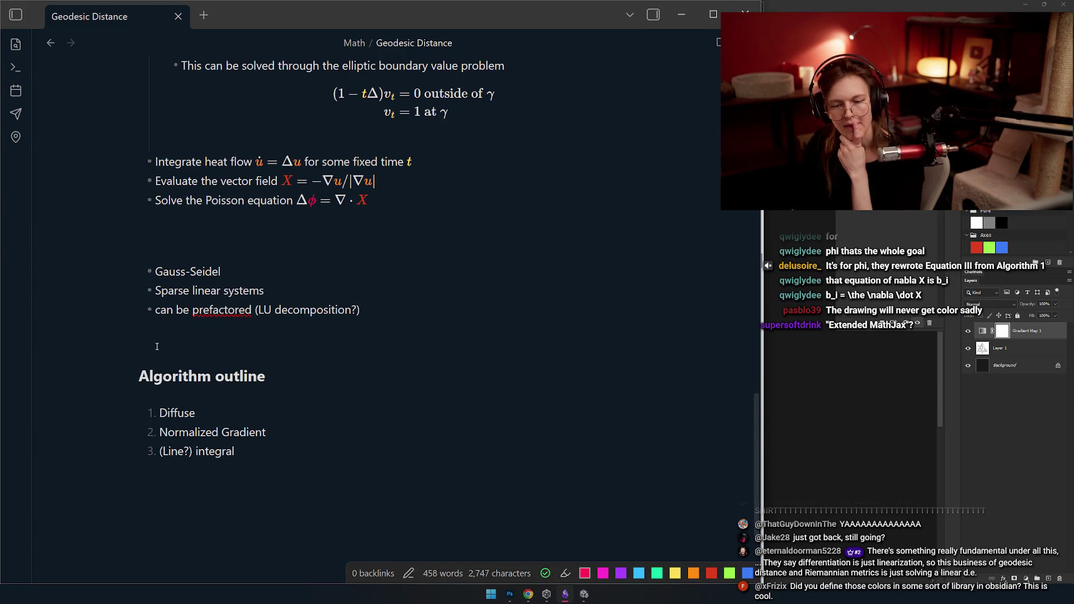
key("BackSpace")
scroll(288, 363, "up", 4)
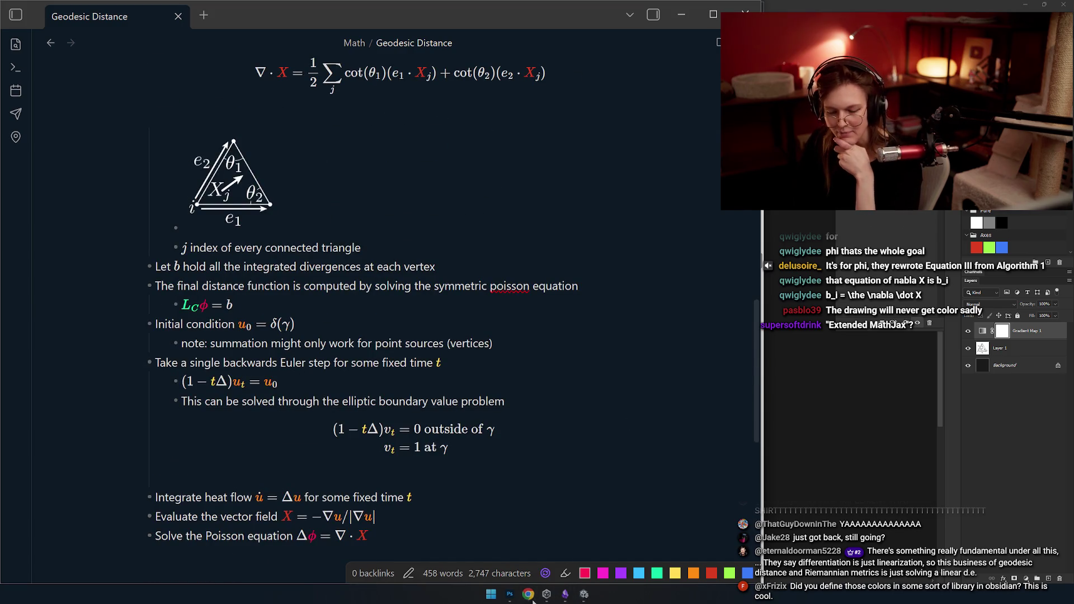
key("alt+Tab")
scroll(335, 335, "down", 1)
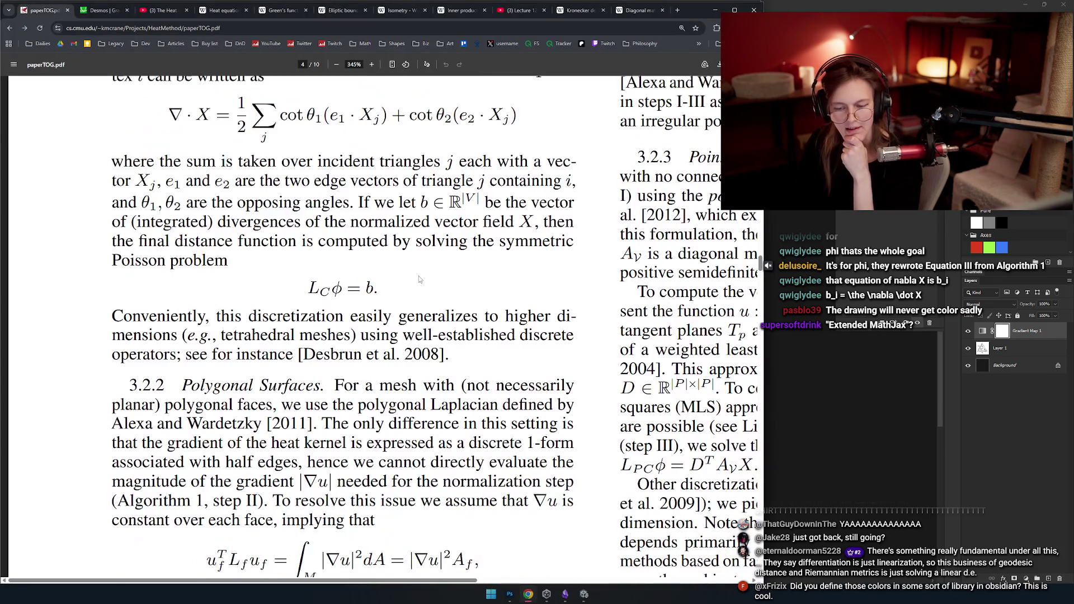
scroll(336, 335, "down", 1)
left_click_drag(166, 273, 534, 324)
left_click(533, 326)
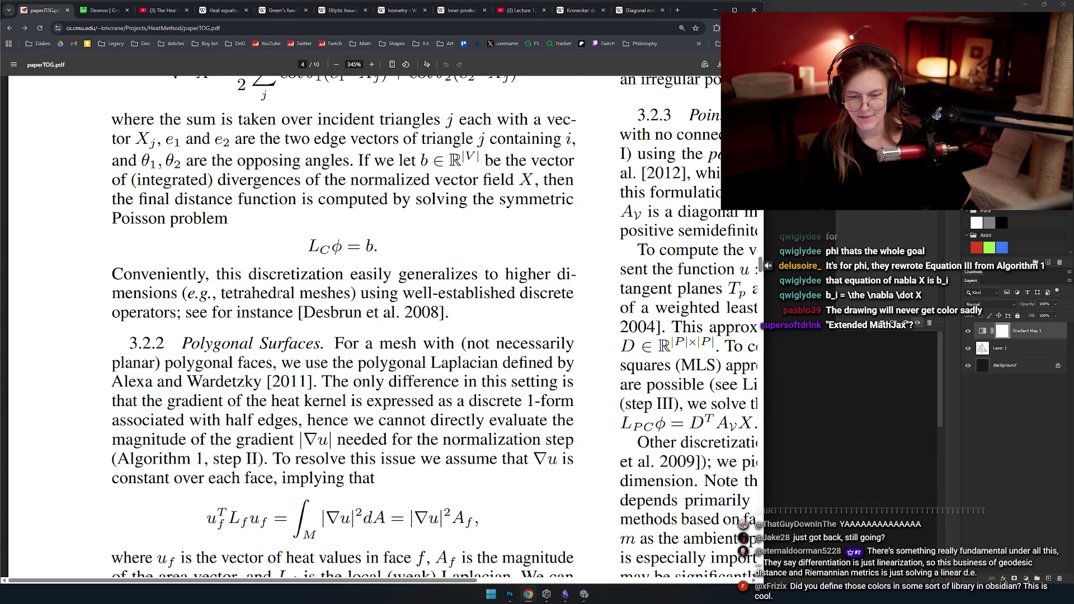
left_click_drag(308, 248, 407, 251)
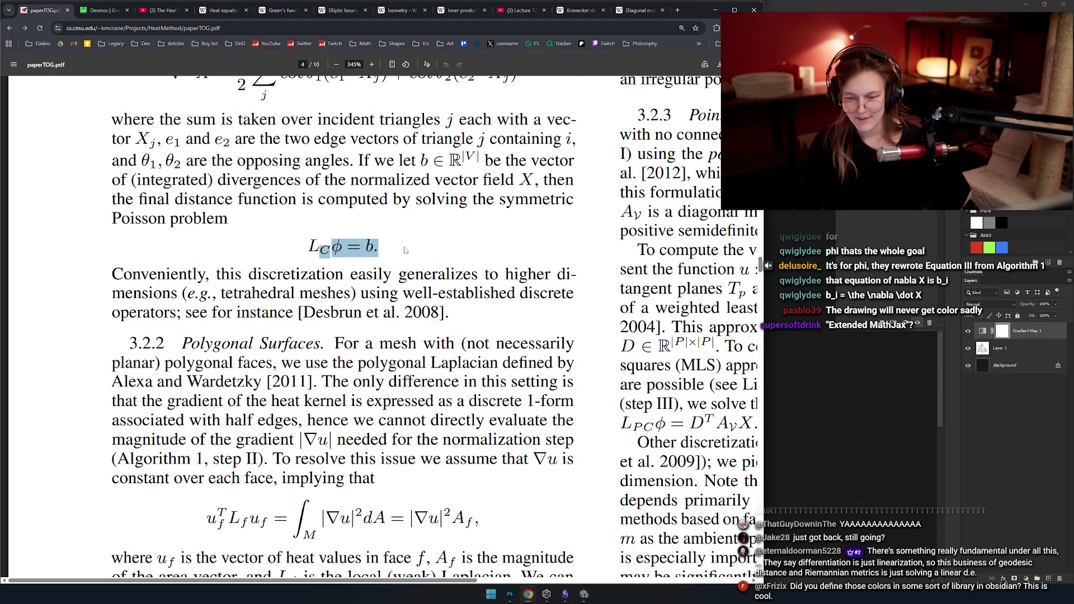
left_click(402, 252)
left_click_drag(307, 249, 402, 252)
left_click(437, 249)
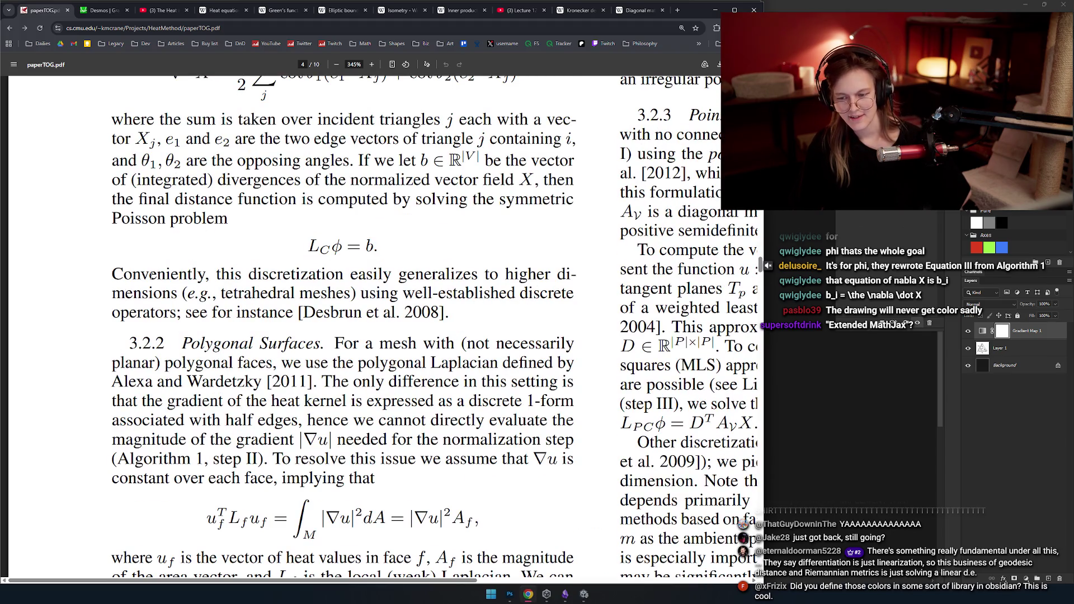
left_click_drag(117, 290, 498, 324)
left_click(499, 324)
scroll(458, 312, "down", 1)
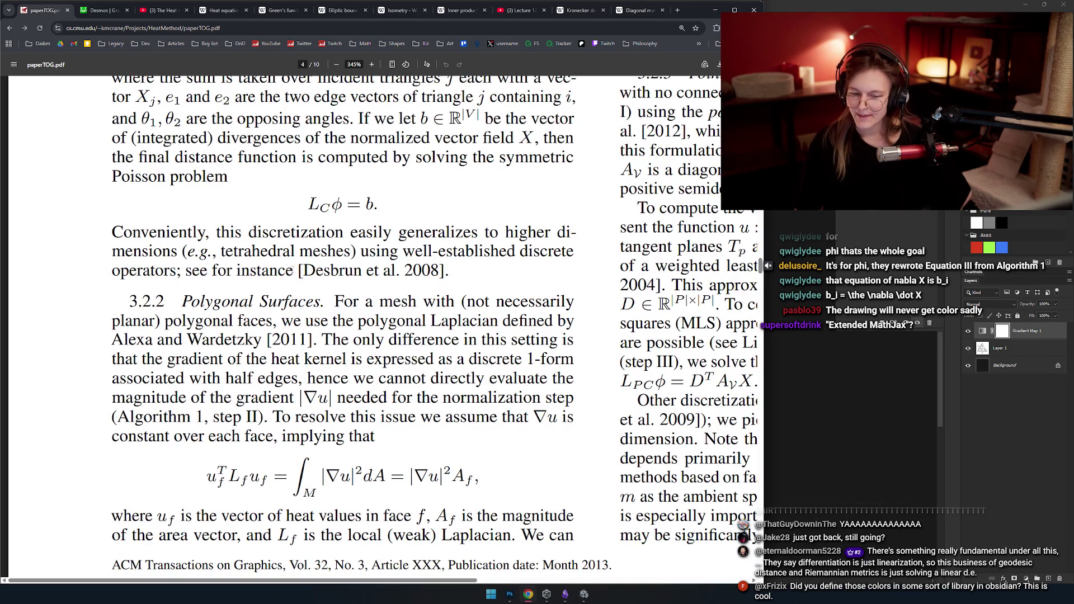
scroll(400, 281, "down", 1)
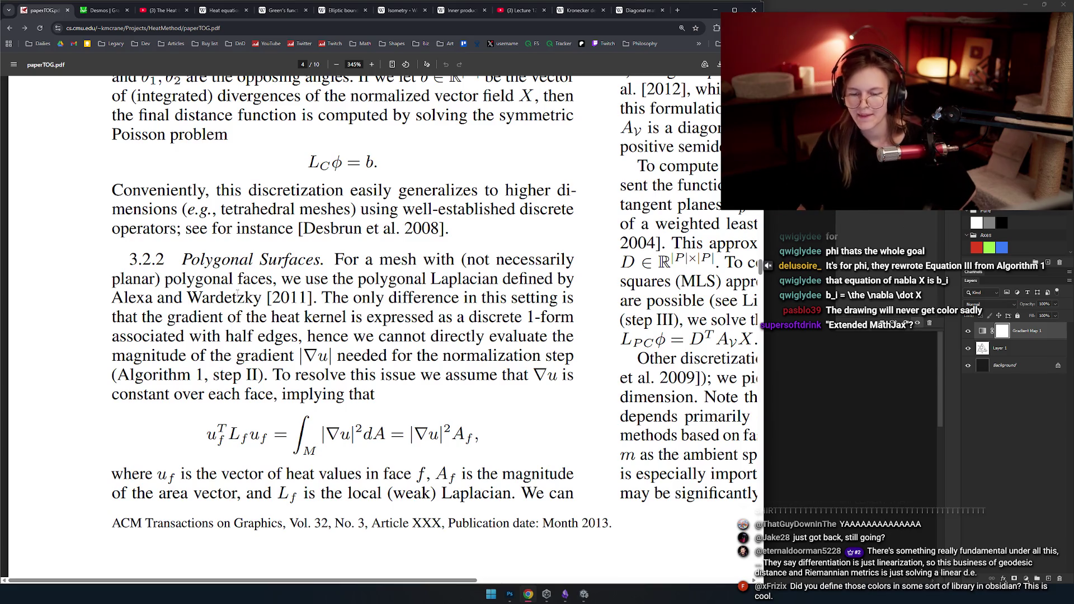
mouse_move(345, 319)
left_mouse_down()
mouse_move(482, 298)
mouse_move(296, 269)
mouse_move(449, 296)
left_mouse_up()
scroll(286, 293, "up", 5)
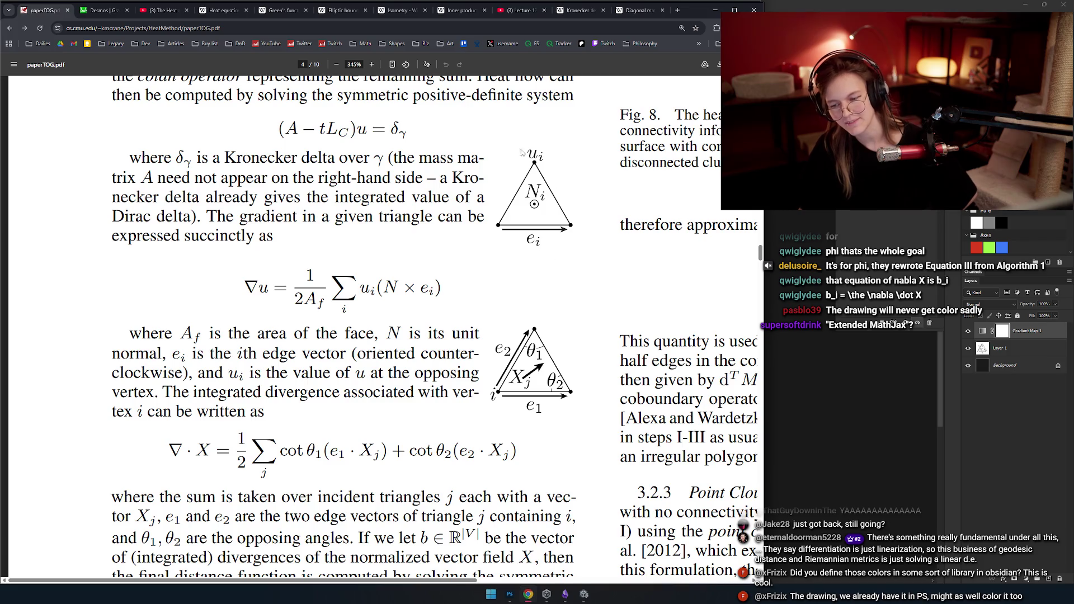
scroll(469, 191, "down", 2)
scroll(469, 191, "down", 3)
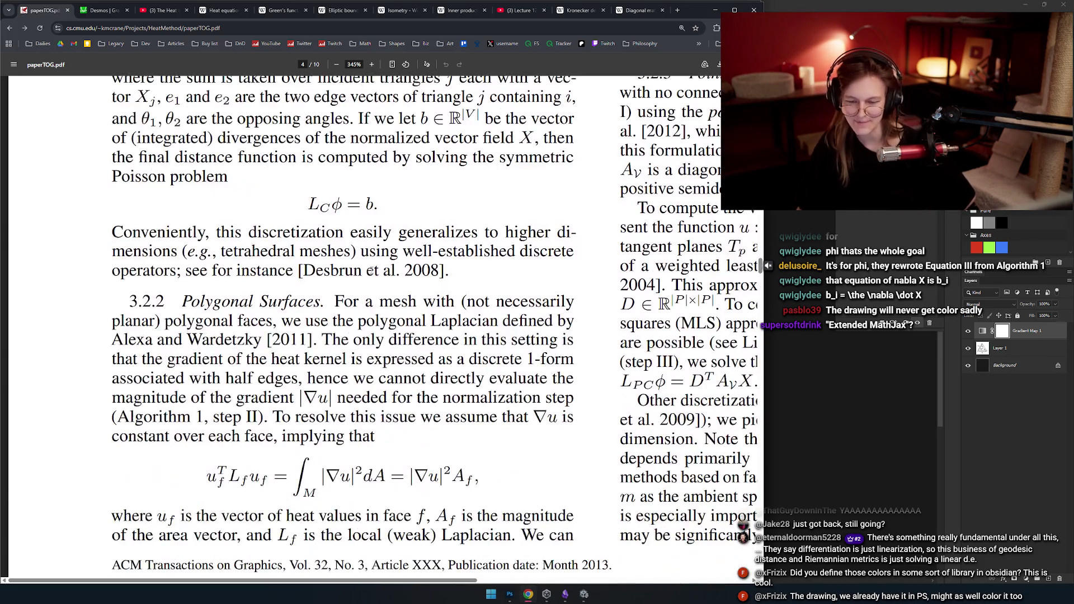
scroll(469, 192, "down", 3)
scroll(351, 279, "up", 3)
scroll(351, 279, "up", 1)
scroll(386, 295, "down", 1)
scroll(378, 252, "down", 1)
scroll(326, 236, "up", 1)
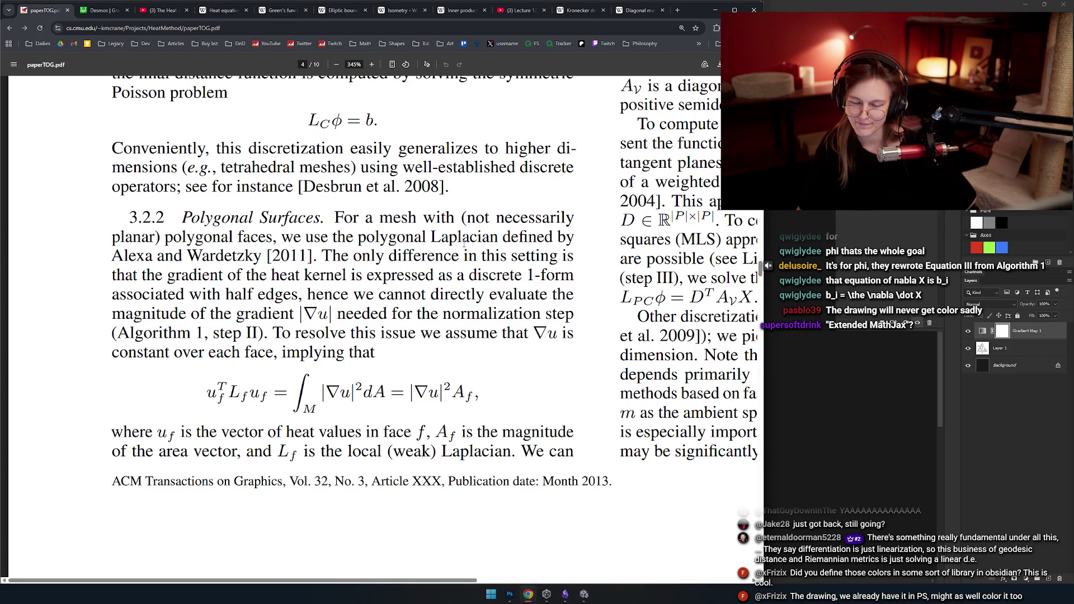
left_click_drag(361, 271, 523, 276)
left_click(144, 295)
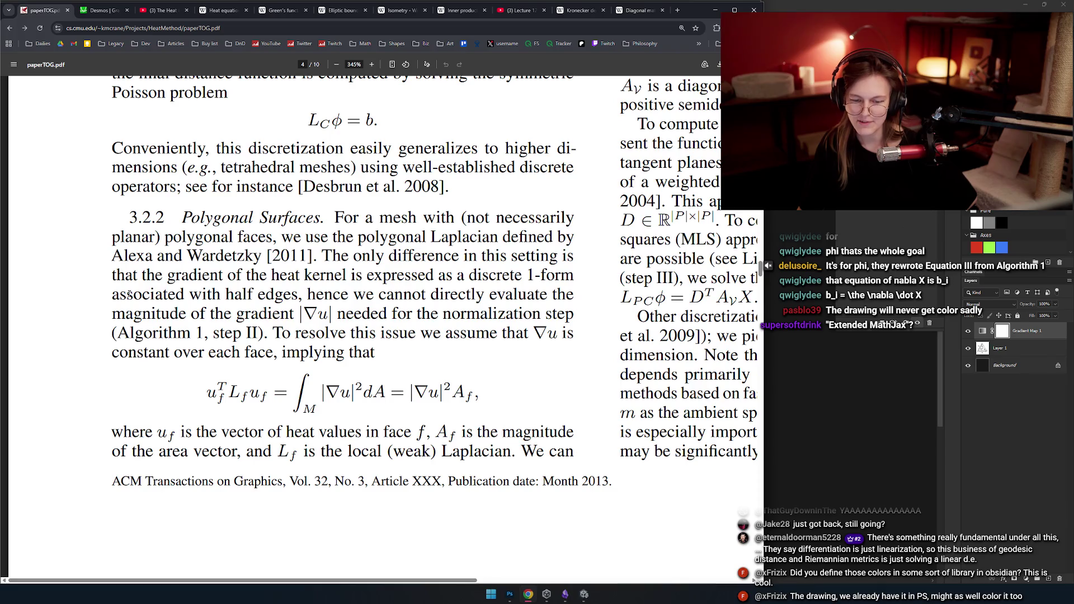
left_click_drag(305, 294, 509, 275)
left_click(261, 332)
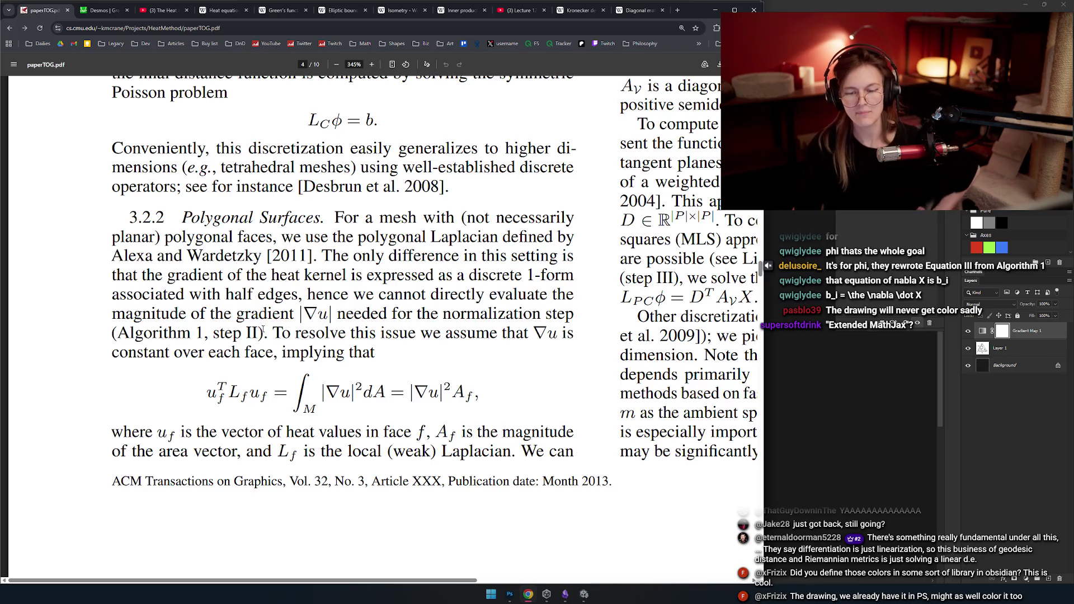
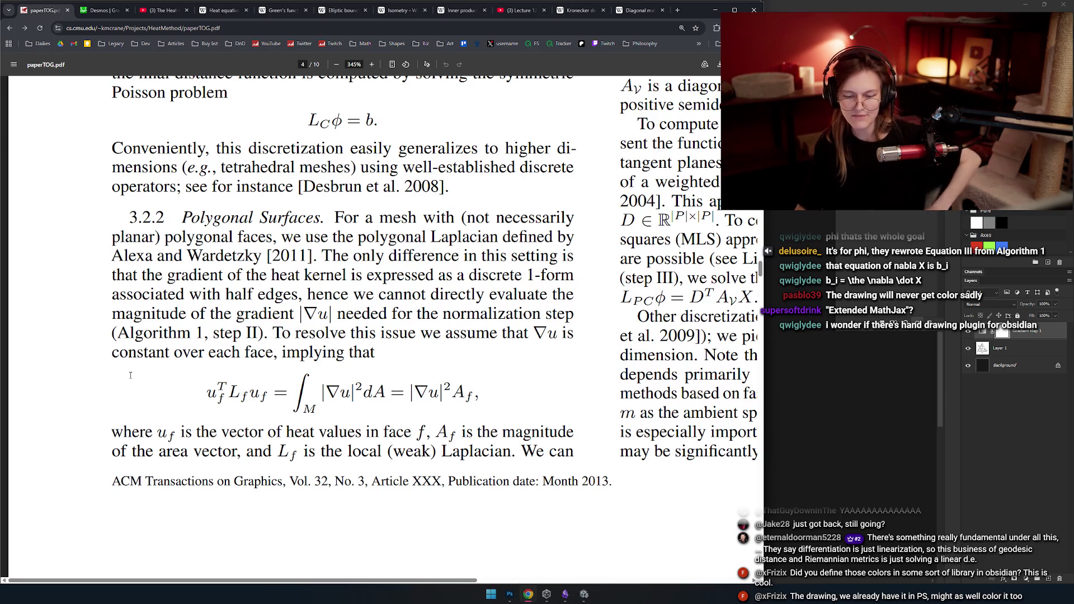
- Highlight the heat-values phrase, the A_f terms and the u_f^T L_f u_f term in section 3.2.2
left_click_drag(229, 432, 415, 432)
left_click(440, 432)
double_click(440, 432)
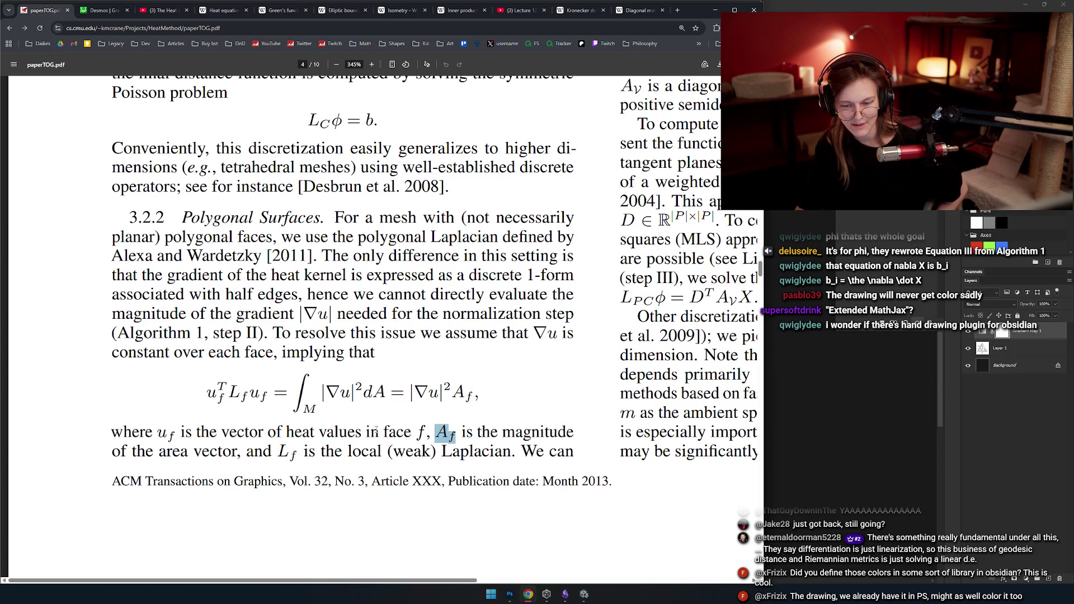
left_click_drag(476, 393, 452, 393)
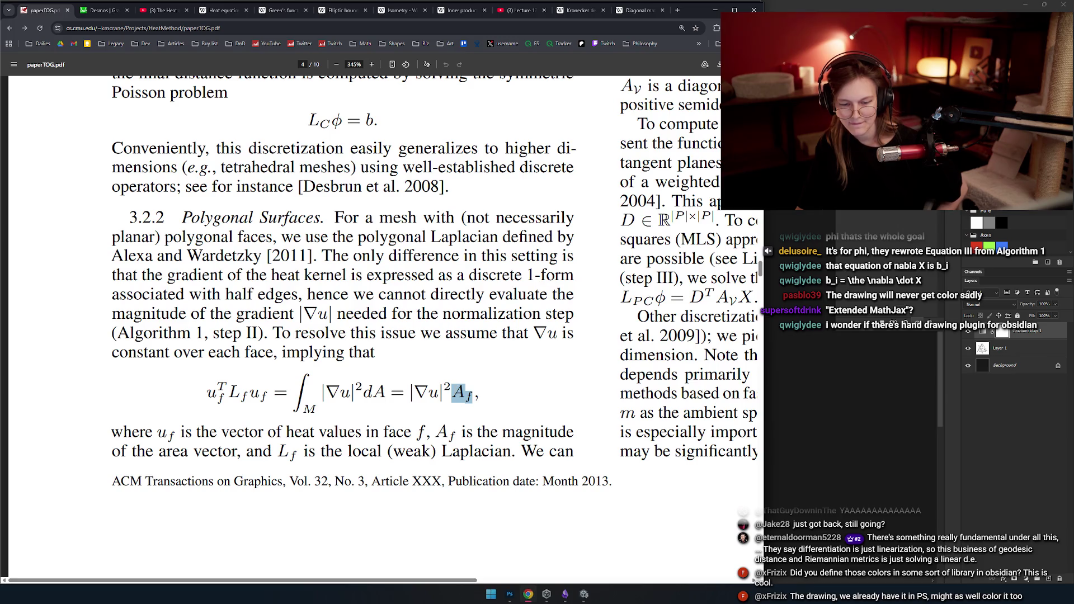
scroll(225, 402, "down", 1)
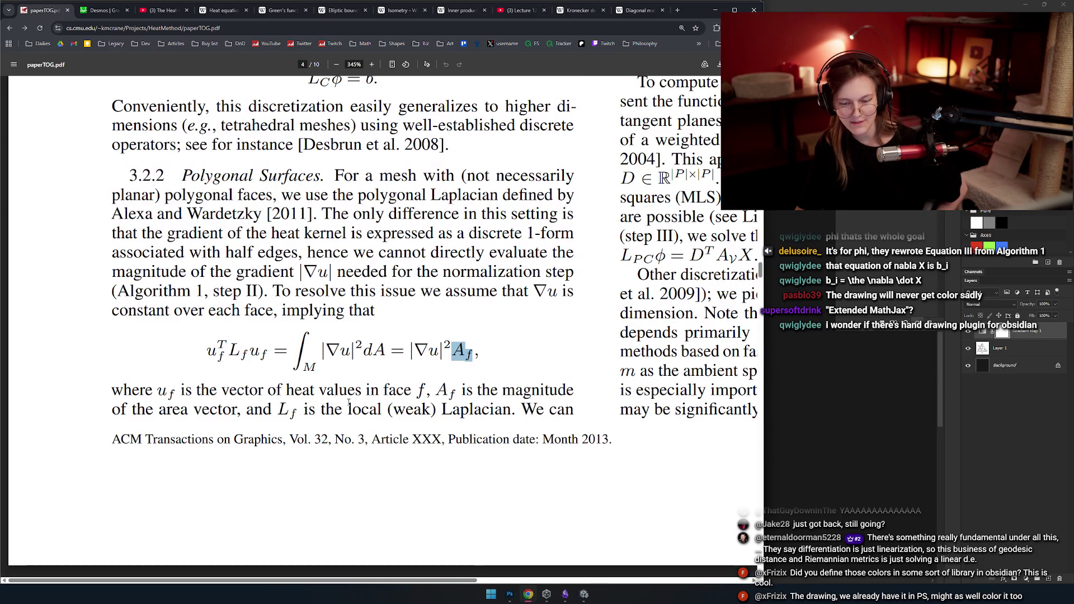
left_click(250, 408)
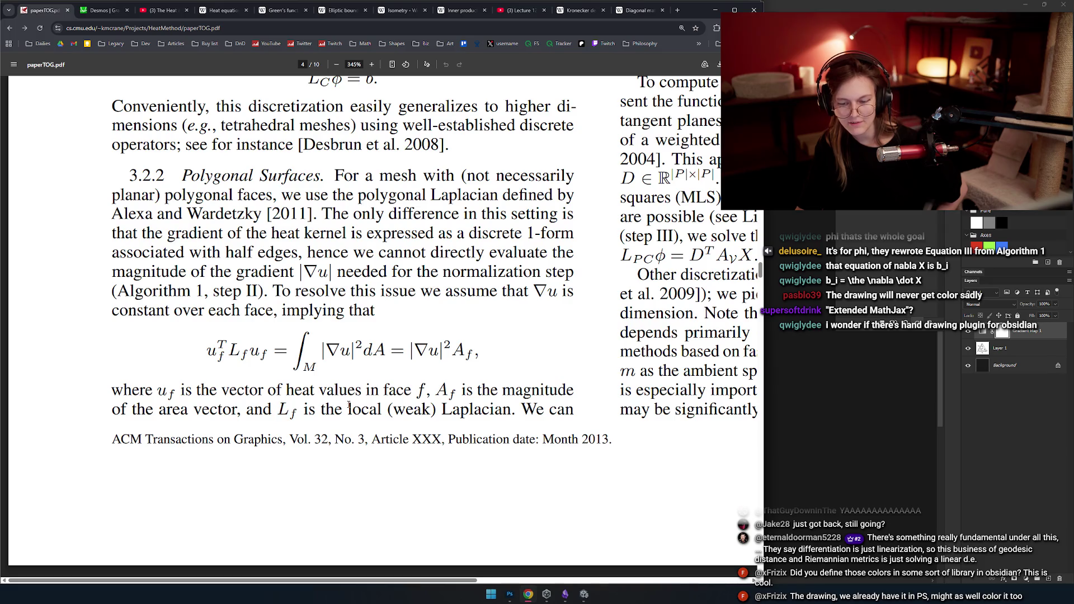
double_click(252, 346)
left_click(457, 409)
left_click(524, 409)
scroll(523, 408, "down", 5)
scroll(524, 409, "up", 5)
scroll(504, 387, "right", 5)
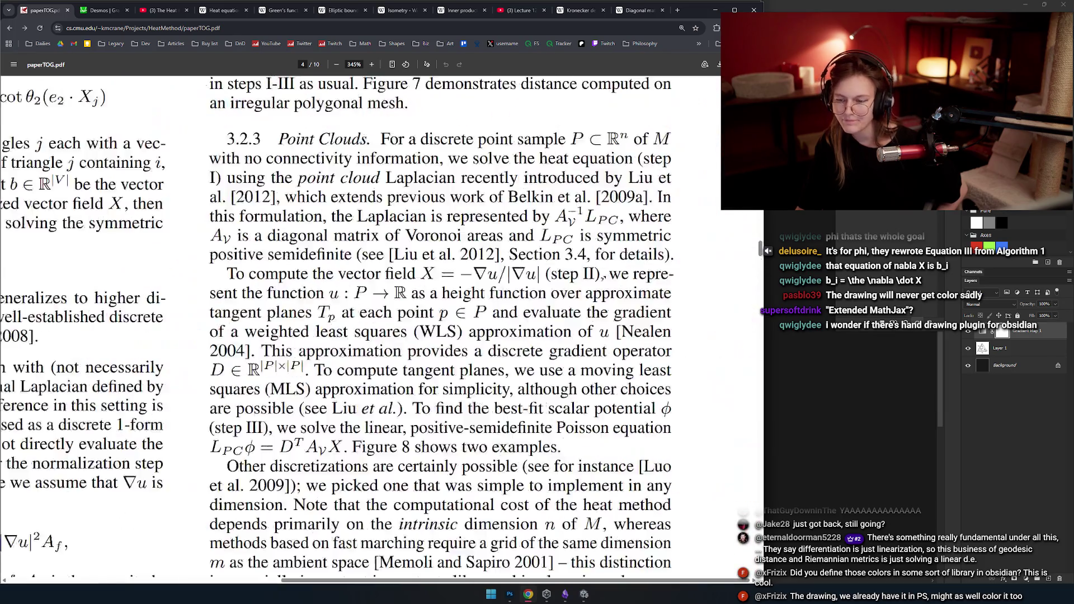
scroll(481, 355, "up", 10)
scroll(481, 355, "up", 1)
scroll(415, 382, "down", 1)
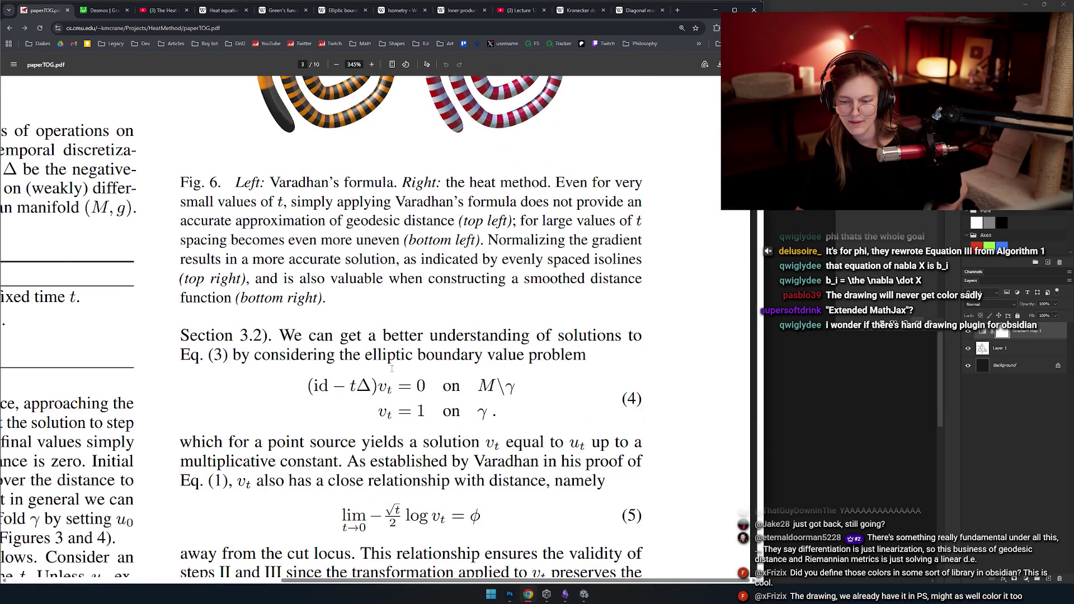
scroll(380, 371, "down", 5)
scroll(381, 371, "down", 5)
scroll(336, 335, "down", 4)
scroll(311, 311, "up", 2)
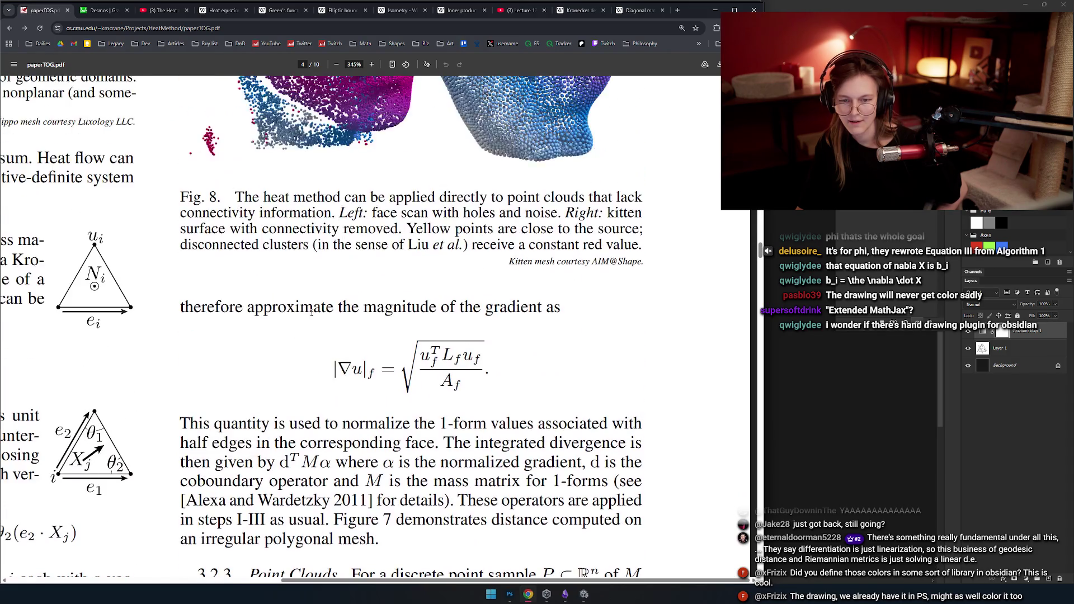
- Highlight the 'approximate the magnitude' phrase and the per-face gradient magnitude formula below Fig. 8
left_click_drag(264, 307, 423, 307)
left_click(458, 308)
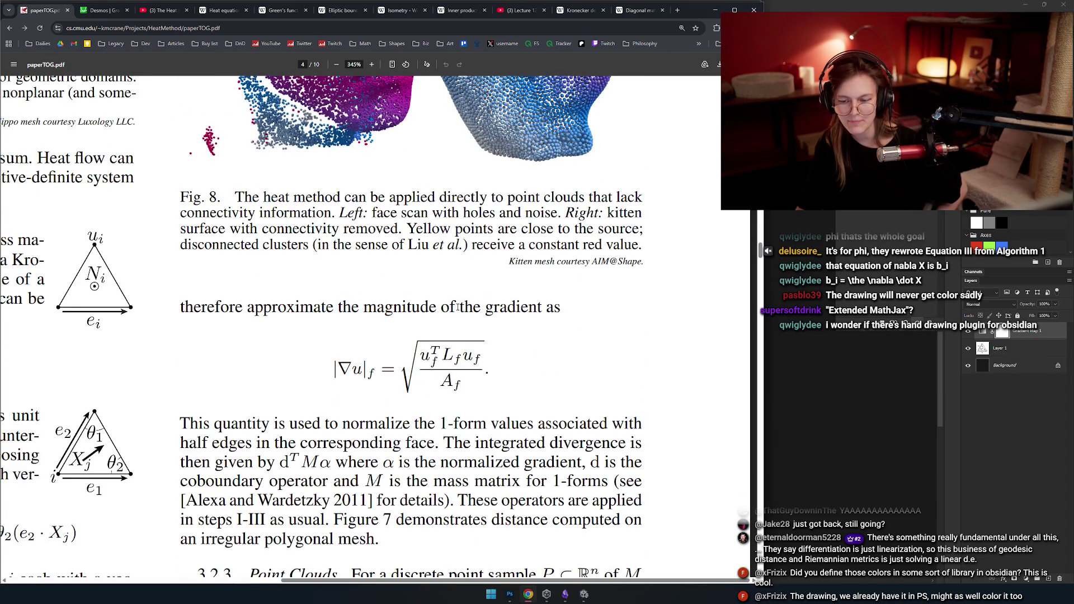
scroll(503, 304, "down", 2)
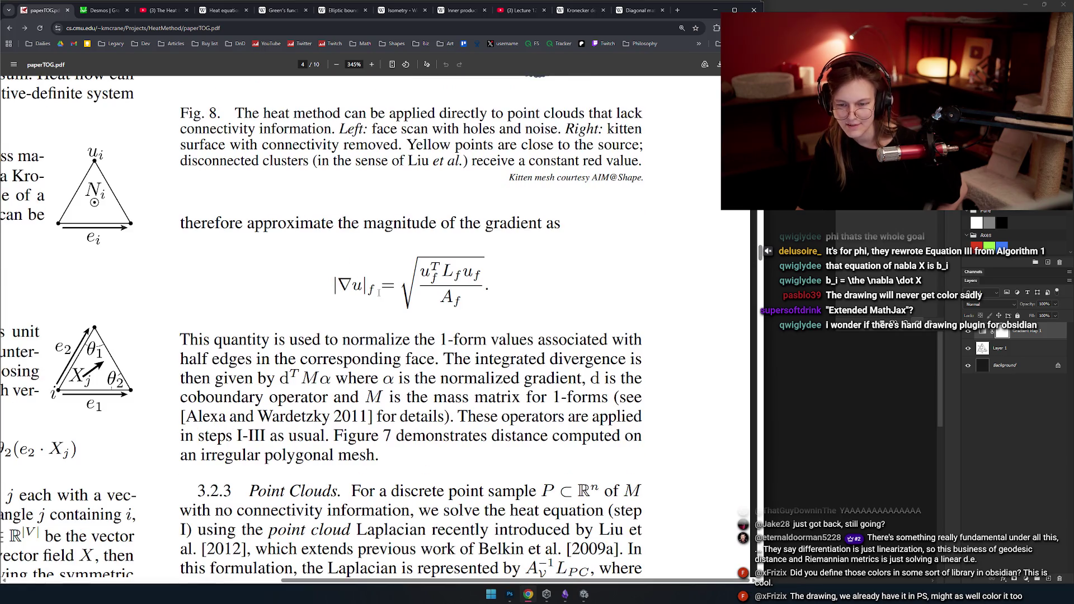
left_click_drag(396, 286, 479, 281)
left_click(507, 291)
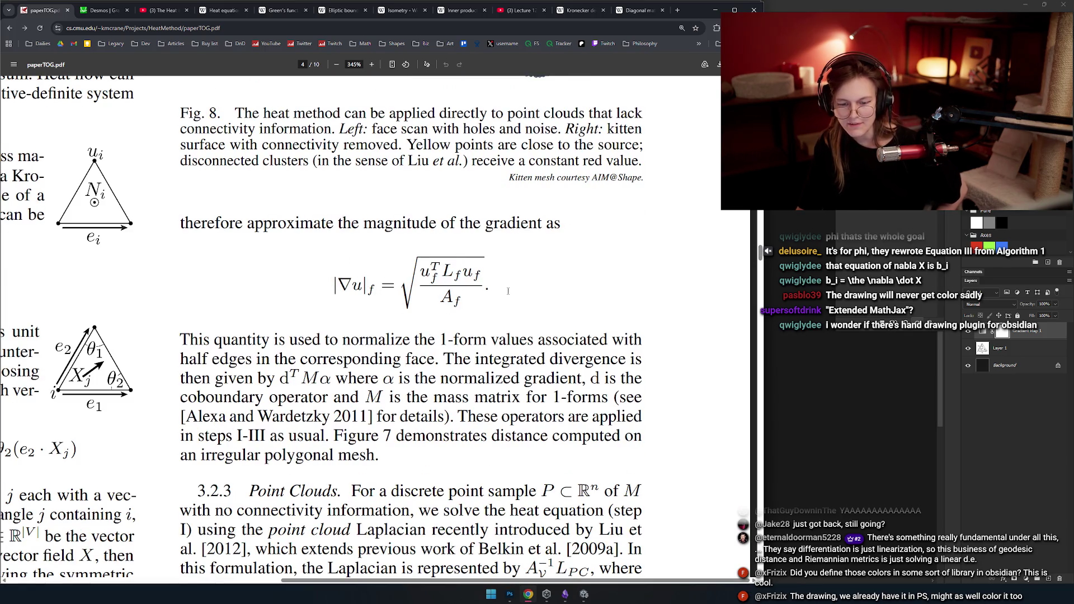
scroll(506, 291, "down", 1)
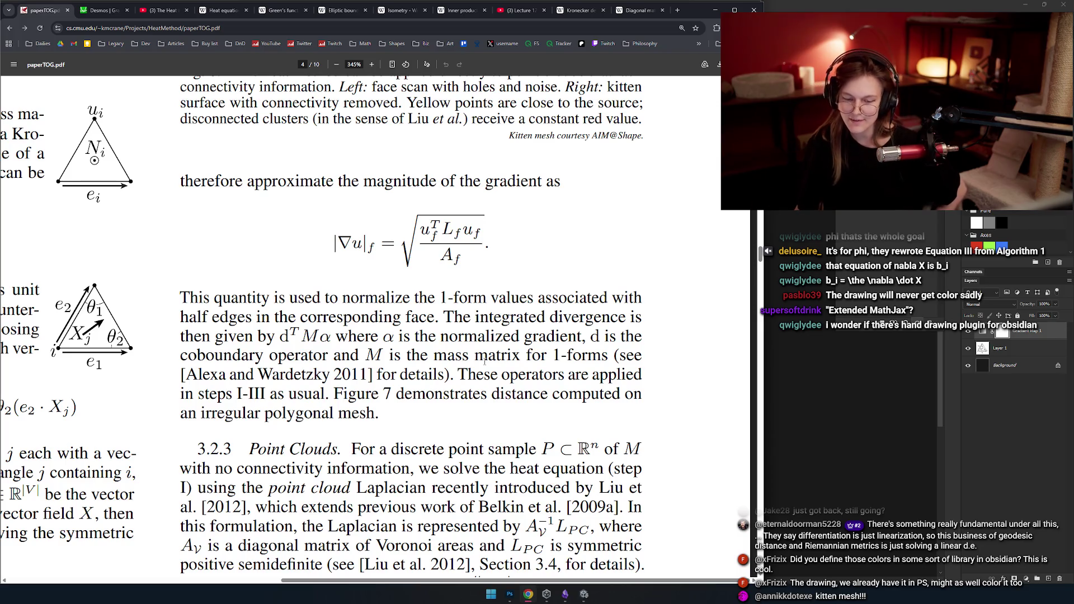
scroll(413, 433, "down", 3)
scroll(303, 348, "down", 3)
scroll(330, 335, "down", 3)
scroll(330, 335, "down", 2)
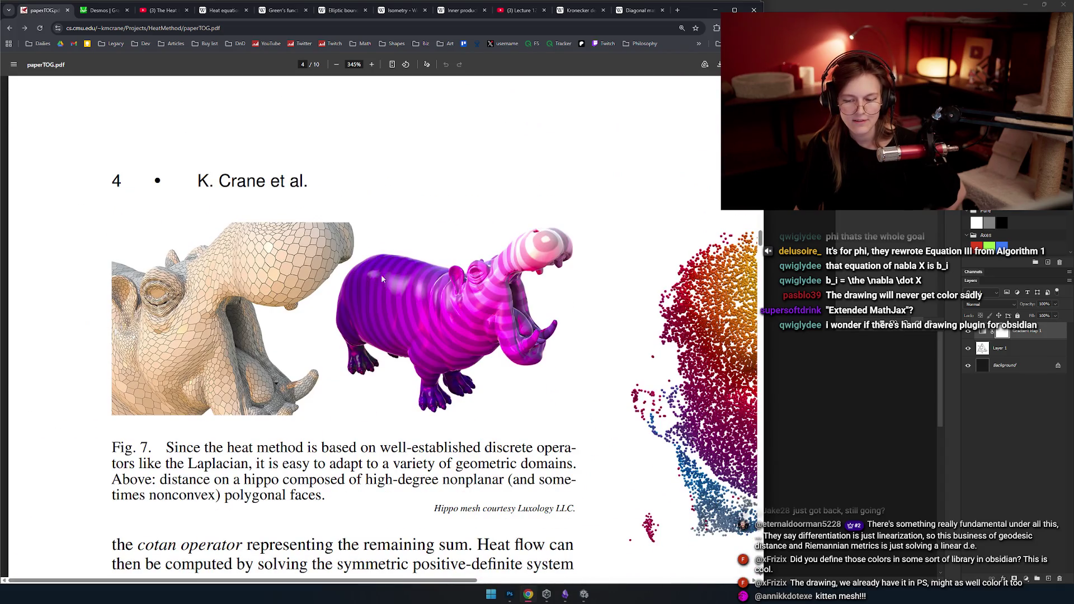
scroll(306, 302, "down", 1)
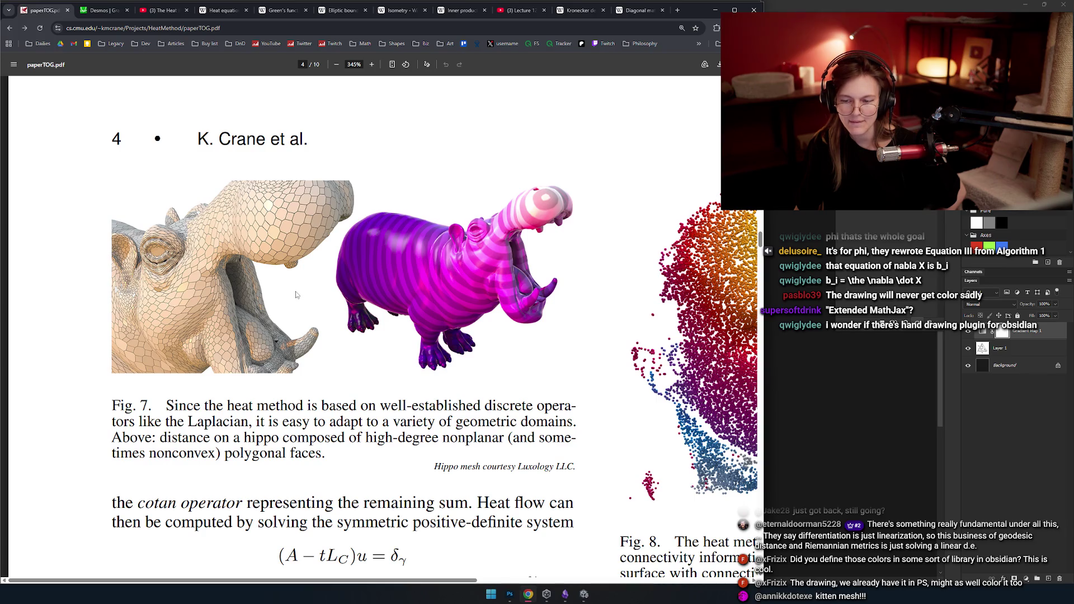
scroll(467, 348, "right", 5)
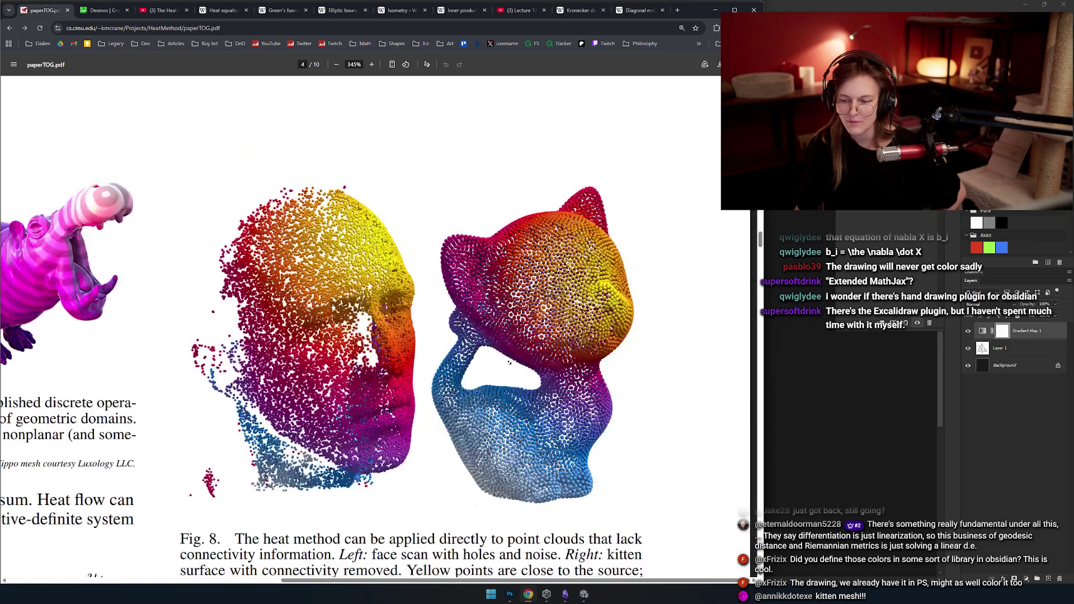
scroll(265, 346, "left", 2)
scroll(265, 346, "left", 3)
scroll(335, 344, "right", 1)
scroll(493, 337, "right", 5)
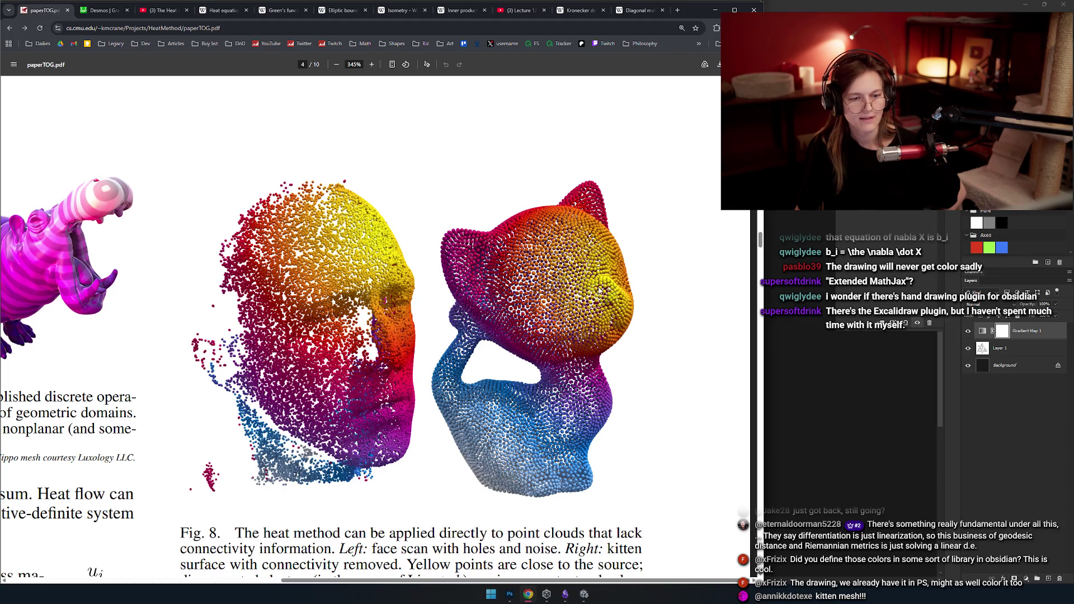
scroll(564, 279, "down", 3)
scroll(564, 279, "down", 5)
scroll(578, 271, "up", 2)
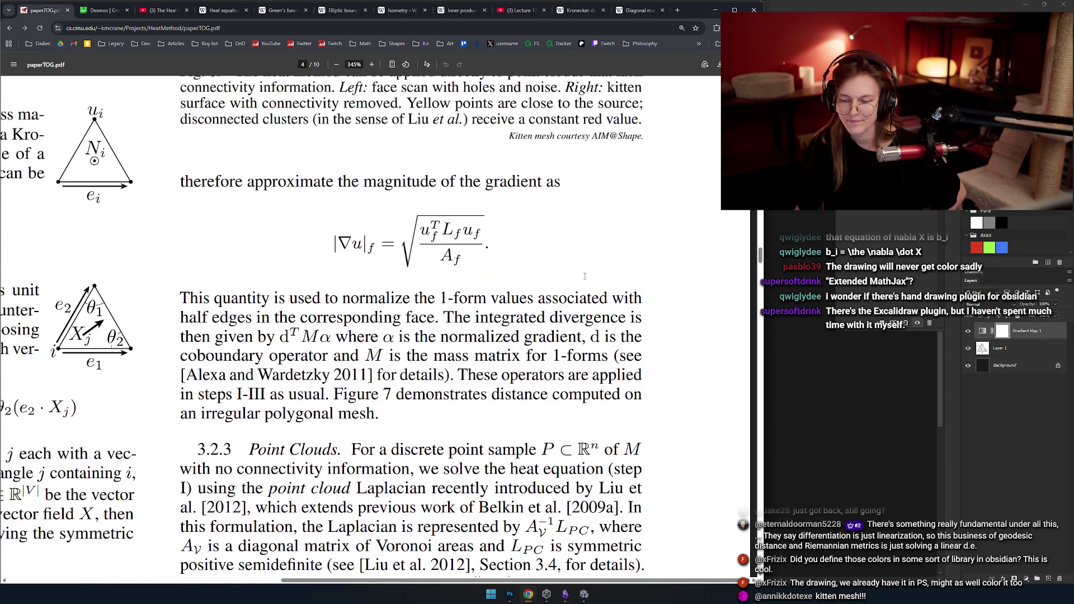
scroll(578, 272, "down", 3)
scroll(596, 235, "up", 1)
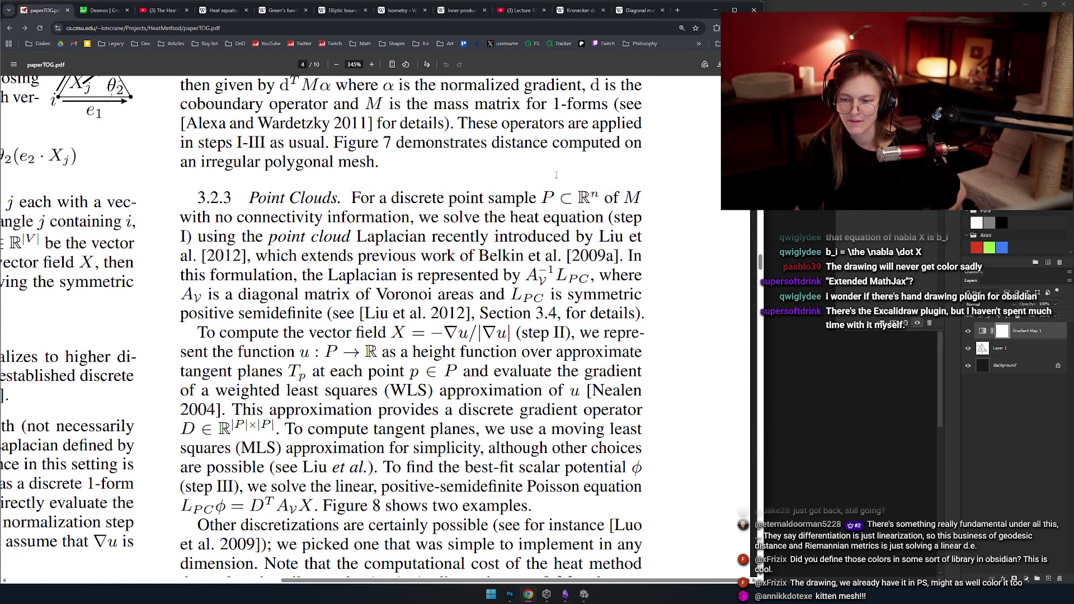
scroll(556, 175, "up", 4)
scroll(508, 207, "down", 3)
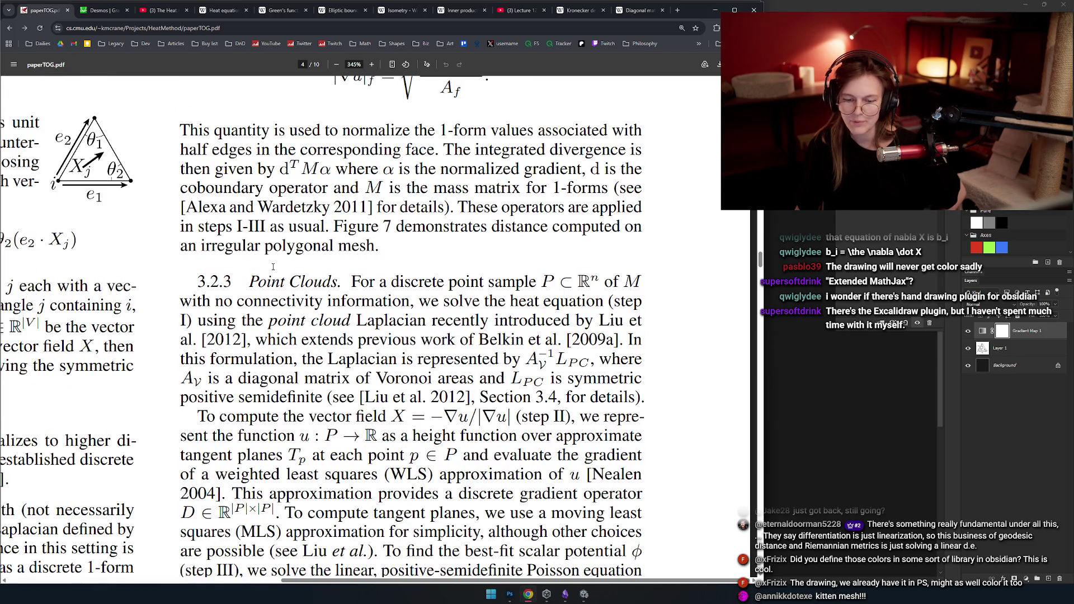
scroll(274, 267, "down", 3)
scroll(430, 238, "down", 2)
scroll(444, 223, "down", 3)
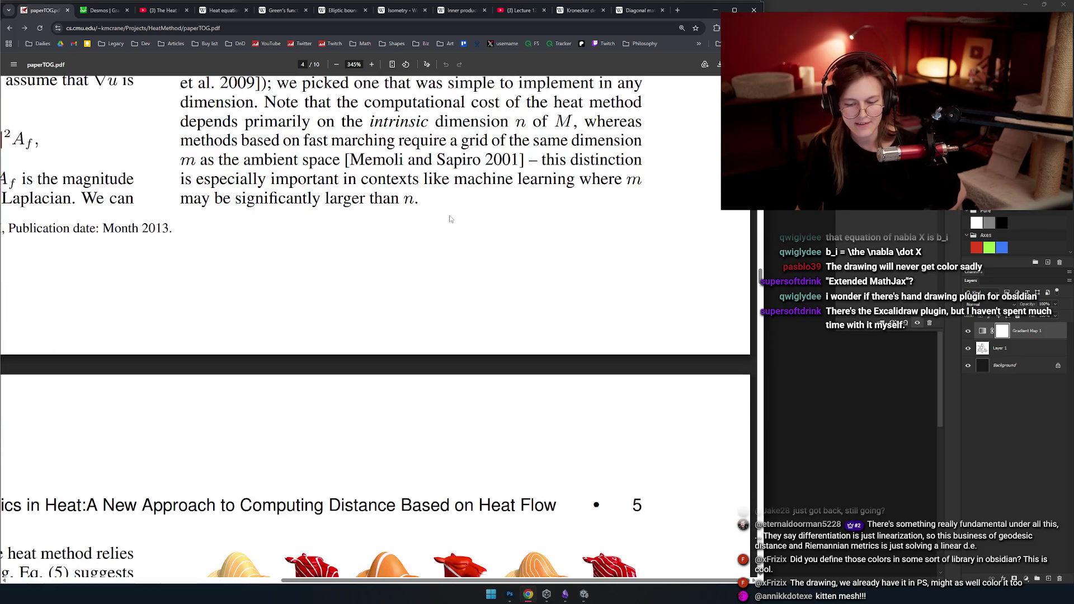
scroll(420, 235, "down", 3)
scroll(353, 252, "down", 5)
scroll(298, 265, "up", 3)
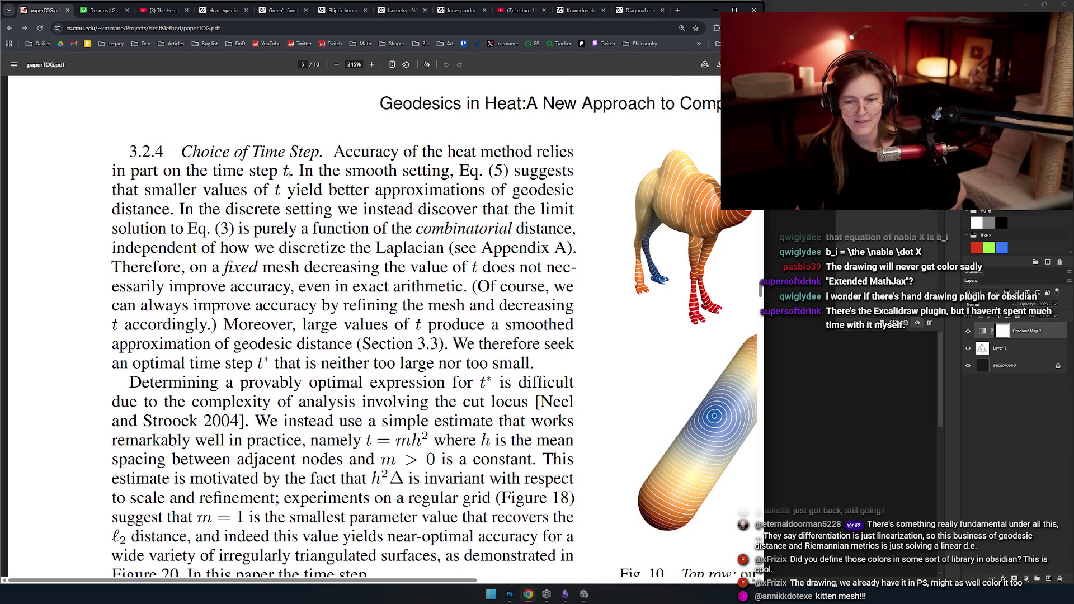
scroll(338, 191, "down", 3)
scroll(338, 192, "up", 3)
left_click_drag(338, 210, 444, 372)
scroll(401, 324, "down", 1)
scroll(400, 326, "down", 1)
scroll(390, 326, "down", 2)
scroll(382, 325, "up", 2)
scroll(377, 323, "down", 2)
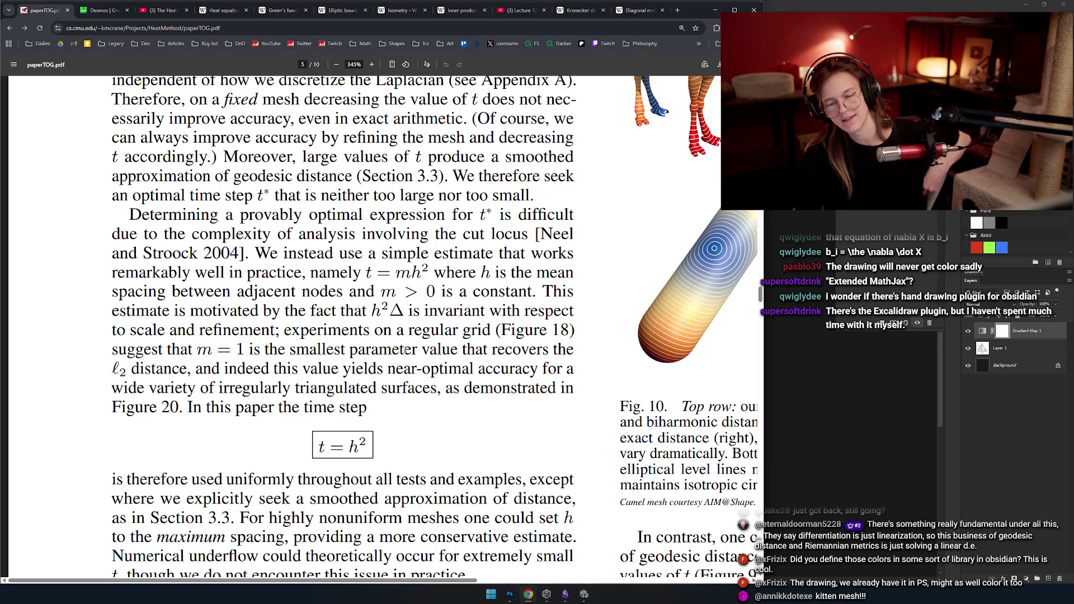
scroll(408, 430, "down", 2)
- Highlight the h² part of the time-step equation in section 3.2.4
left_click_drag(329, 321, 455, 320)
scroll(408, 322, "up", 1)
scroll(407, 321, "up", 7)
scroll(408, 321, "down", 7)
scroll(464, 337, "down", 4)
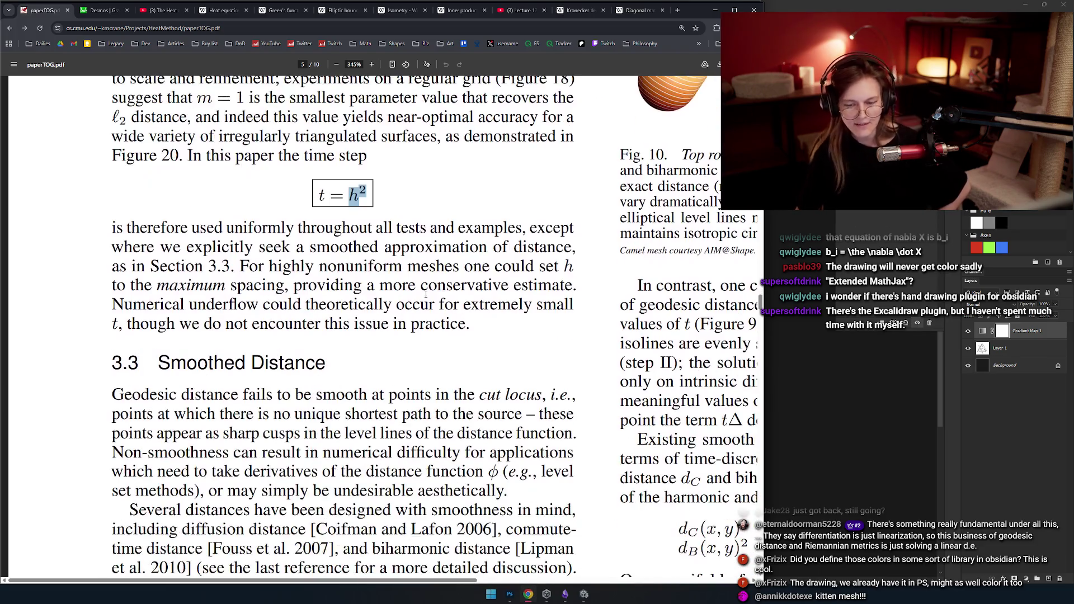
scroll(352, 278, "down", 1)
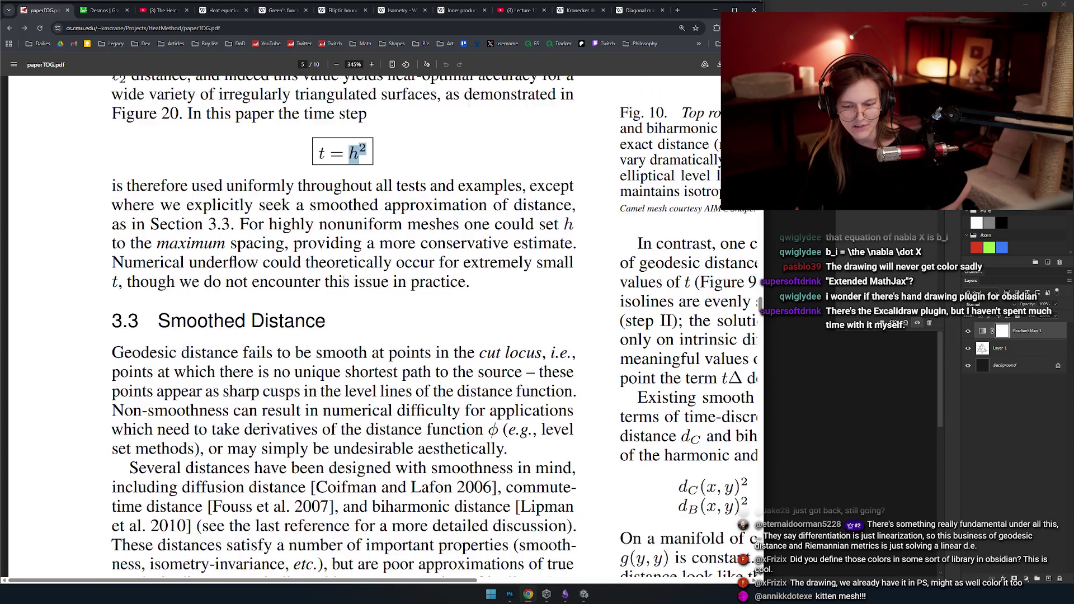
scroll(351, 278, "down", 1)
scroll(346, 262, "down", 1)
scroll(346, 262, "down", 2)
scroll(362, 247, "down", 5)
scroll(365, 245, "up", 3)
scroll(365, 245, "down", 4)
scroll(366, 245, "down", 4)
scroll(361, 255, "up", 8)
scroll(361, 255, "up", 5)
scroll(370, 269, "up", 4)
scroll(394, 302, "up", 10)
scroll(395, 303, "down", 4)
scroll(382, 320, "up", 8)
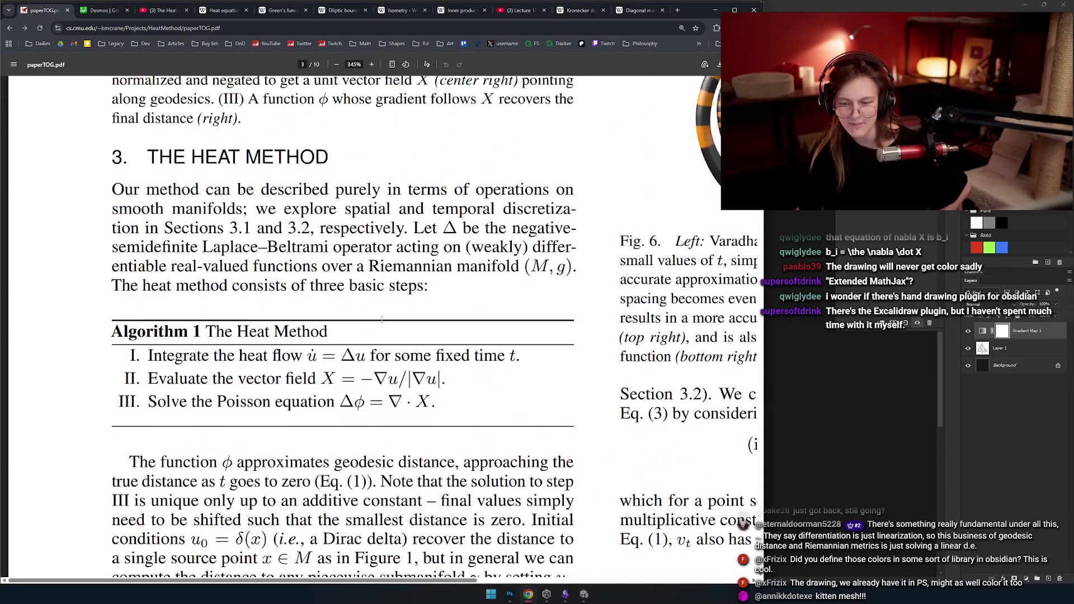
scroll(395, 336, "up", 3)
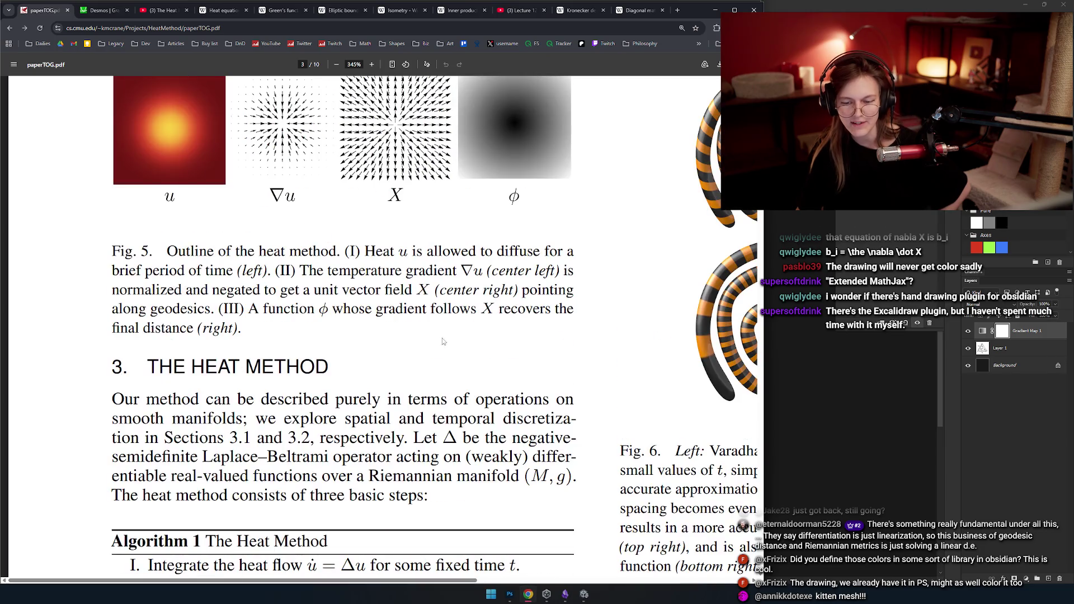
scroll(443, 342, "up", 4)
scroll(391, 379, "down", 3)
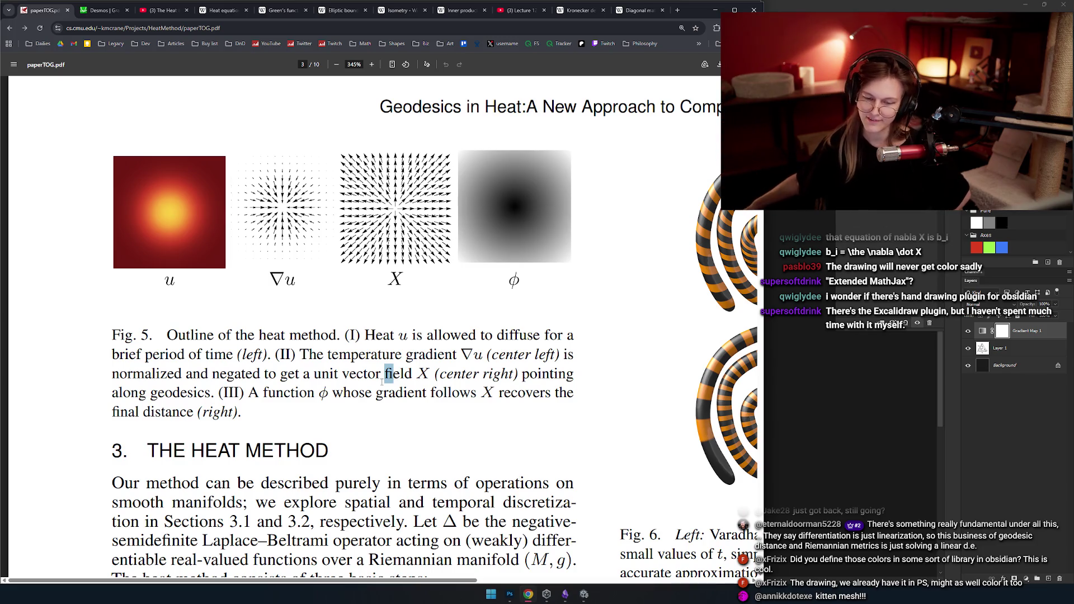
scroll(395, 404, "up", 4)
scroll(370, 362, "down", 4)
scroll(436, 352, "down", 1)
scroll(475, 341, "right", 3)
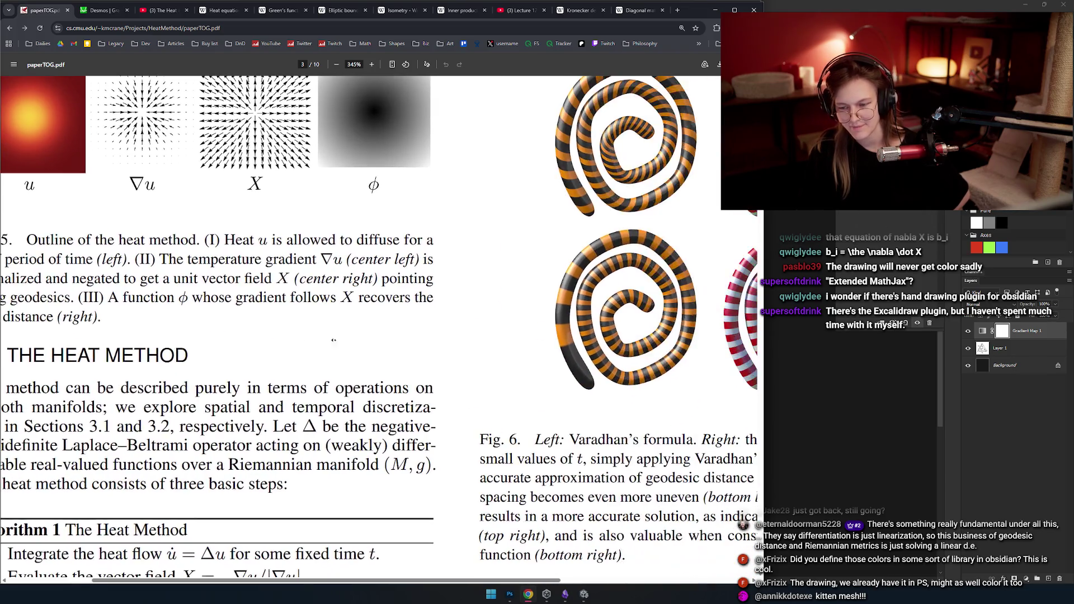
scroll(268, 337, "left", 3)
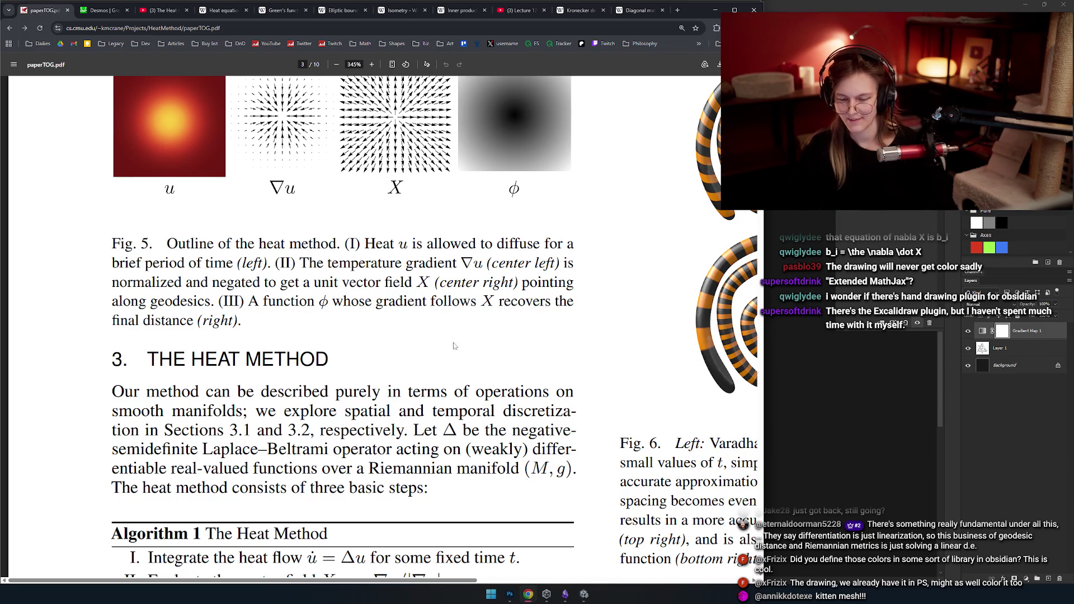
scroll(471, 348, "down", 4)
scroll(386, 297, "up", 3)
scroll(393, 317, "down", 1)
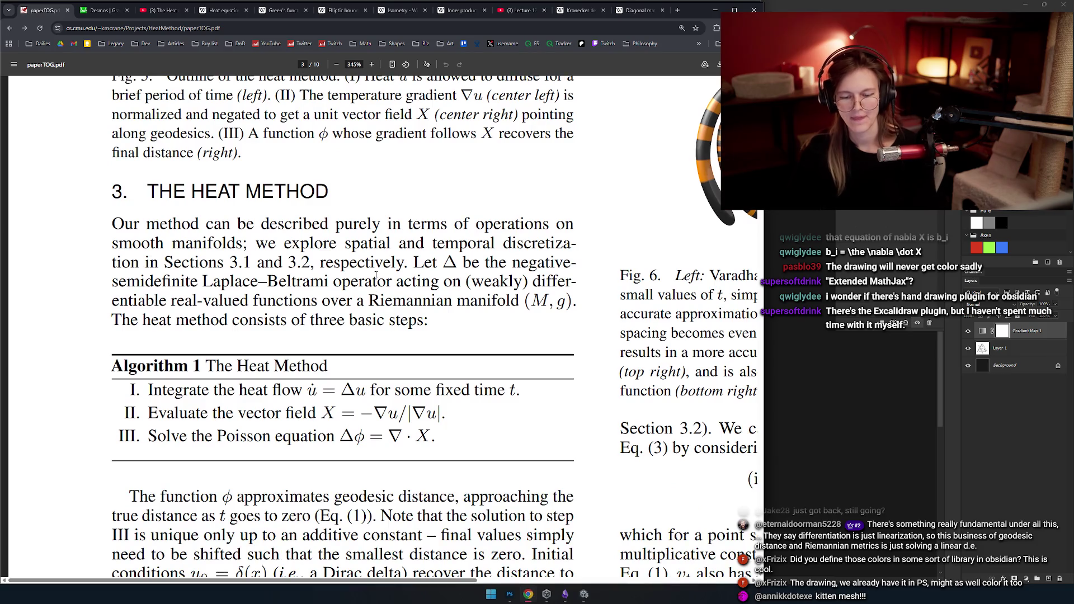
- Select the Heat Method section heading and switch over to the Geodesic Distance note
left_click_drag(307, 223, 148, 192)
key("alt+Tab")
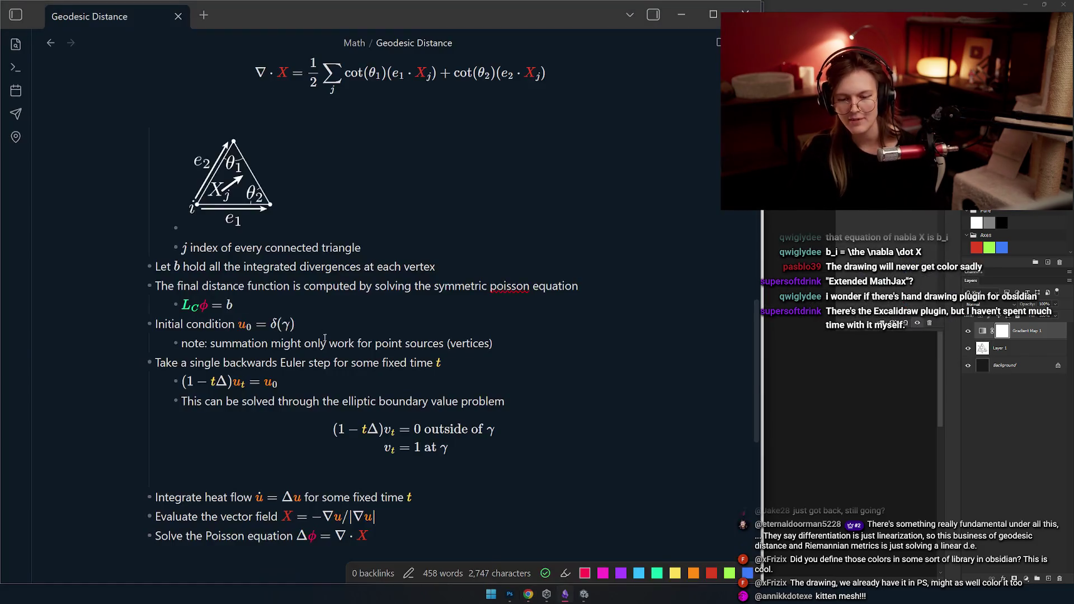
scroll(364, 348, "up", 4)
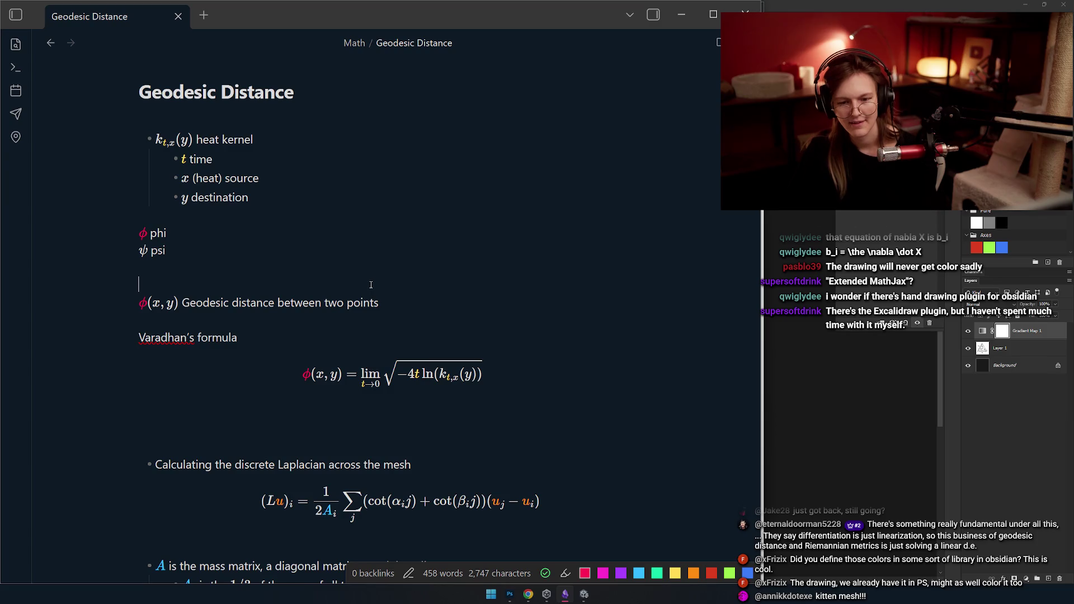
scroll(370, 285, "down", 3)
scroll(403, 269, "down", 5)
scroll(439, 257, "down", 4)
scroll(439, 256, "up", 8)
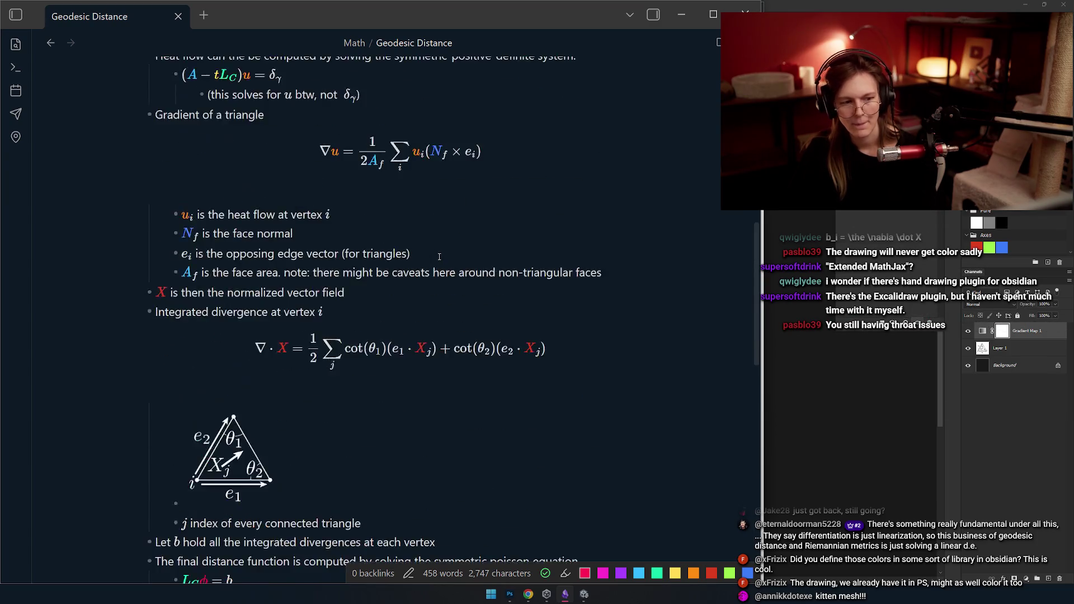
scroll(439, 256, "up", 3)
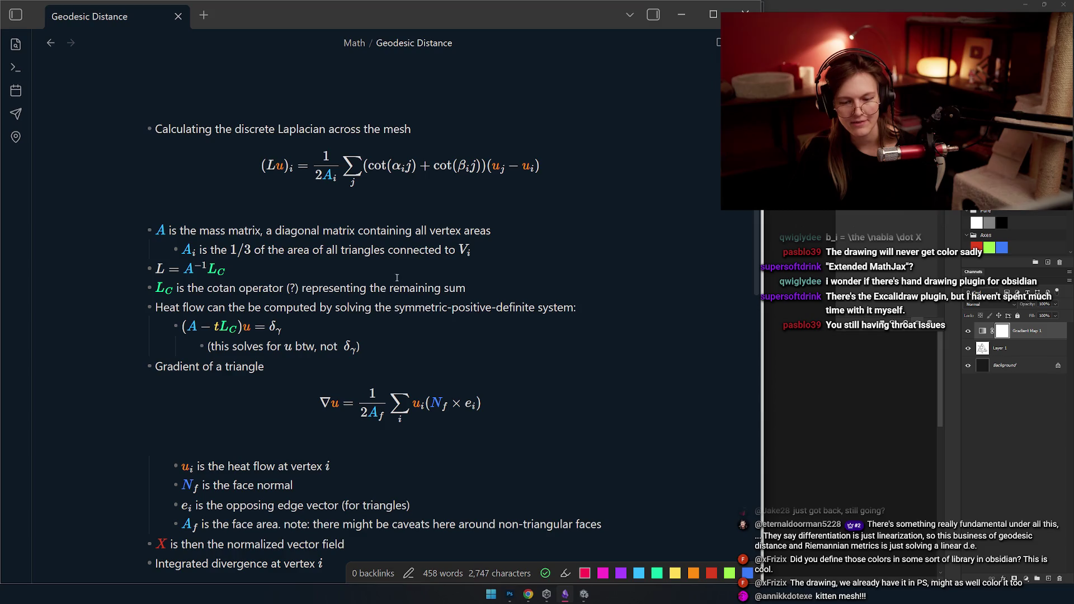
- Step through the Laplacian, mass matrix and divergence formula lines to reveal their LaTeX source
key("Up")
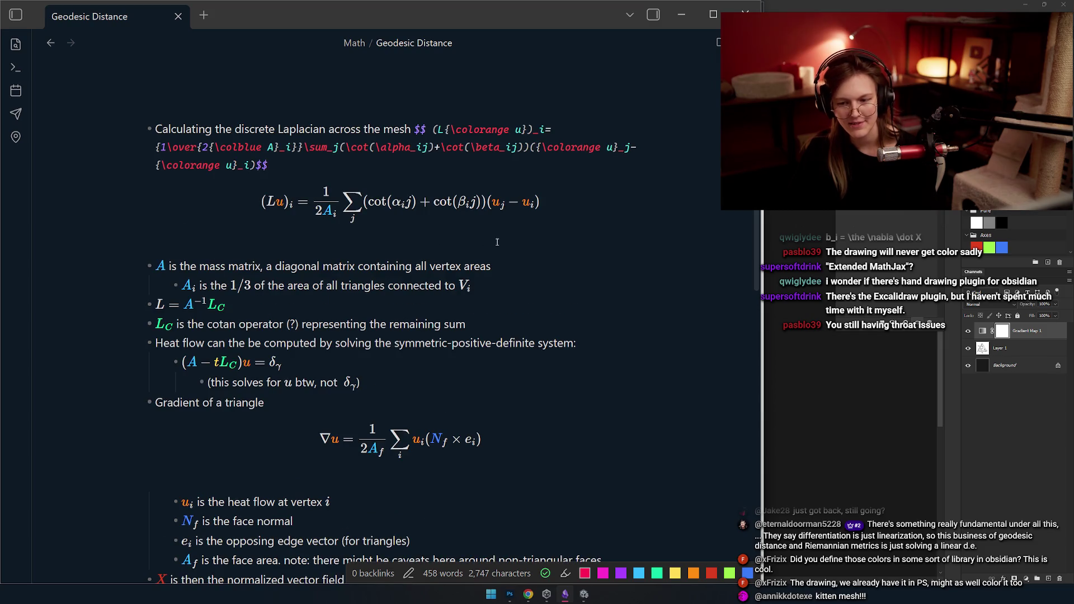
key("Down")
key("Up")
key("Down")
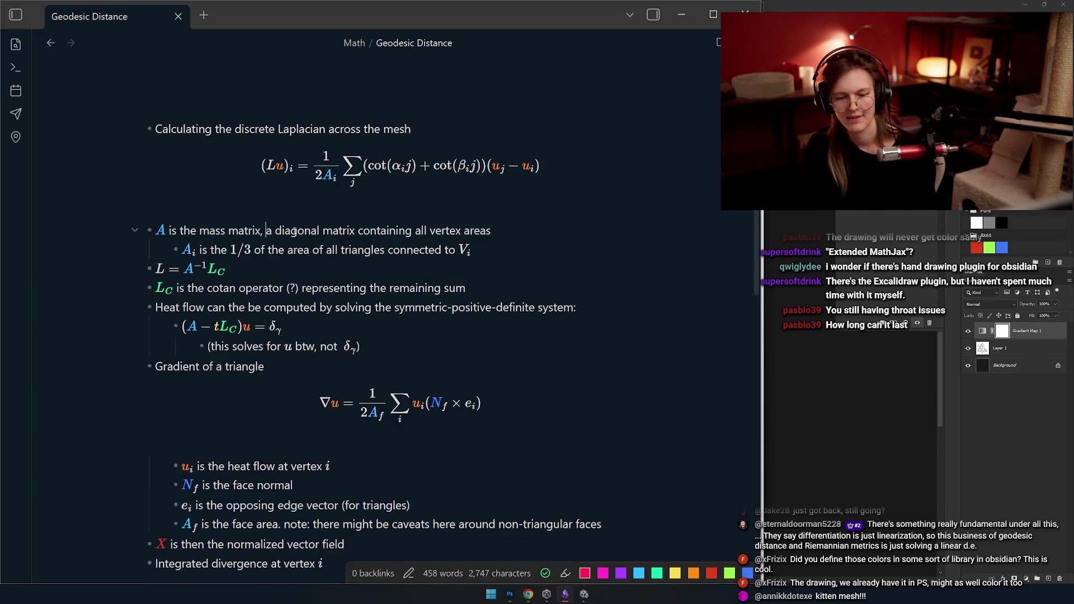
scroll(338, 295, "down", 3)
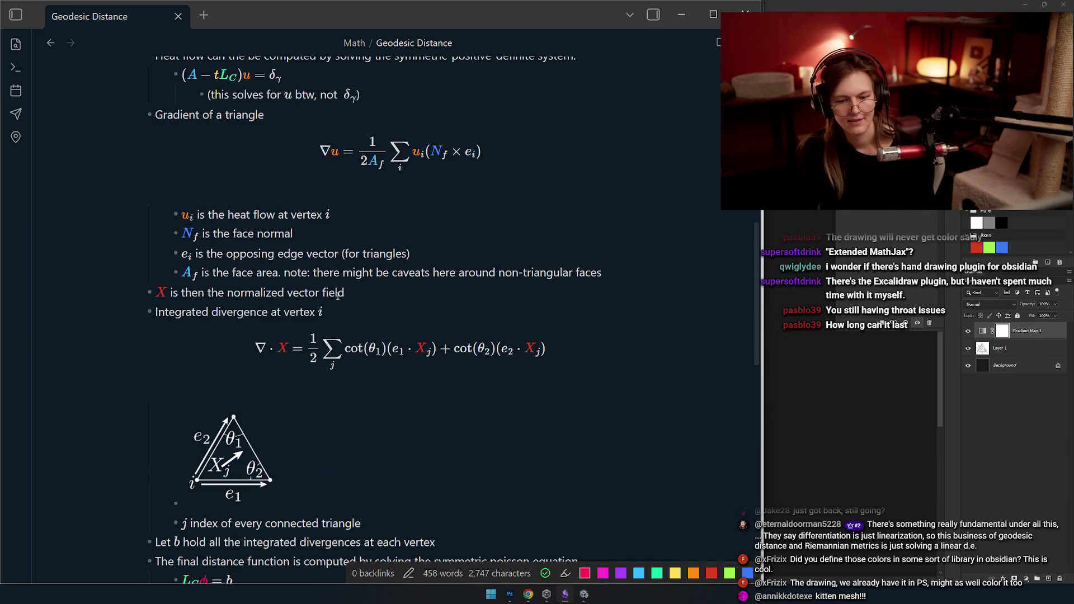
left_click(349, 312)
left_click(374, 294)
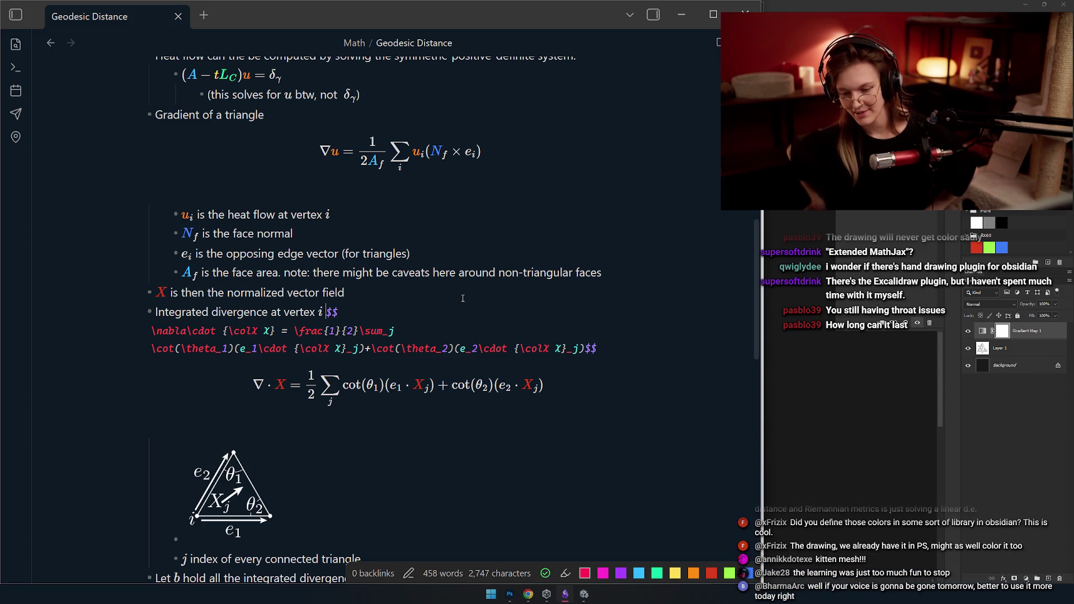
left_click(342, 271)
scroll(353, 209, "down", 2)
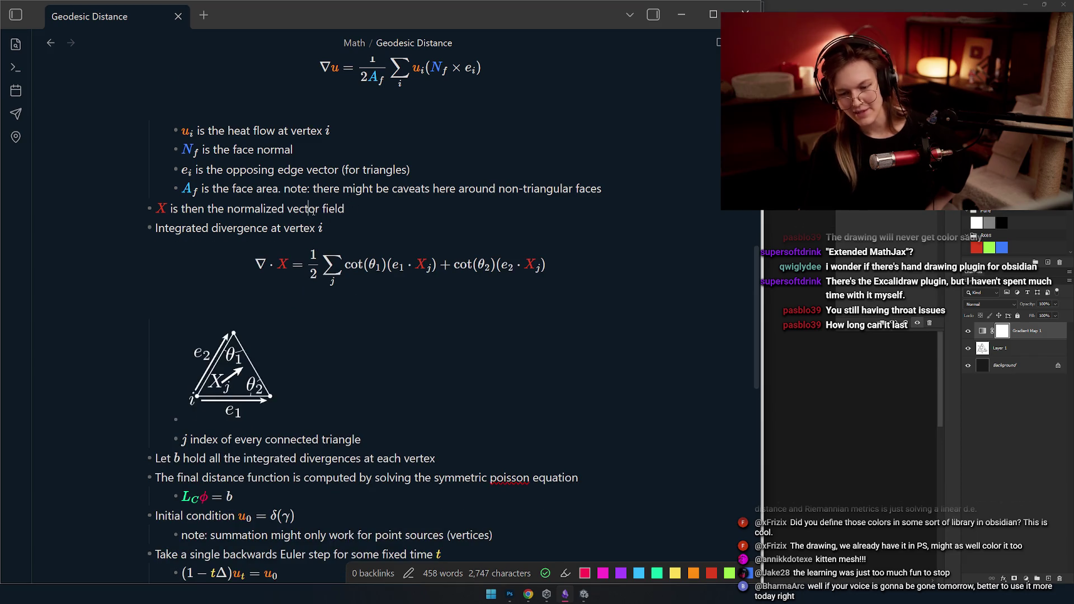
scroll(324, 227, "down", 3)
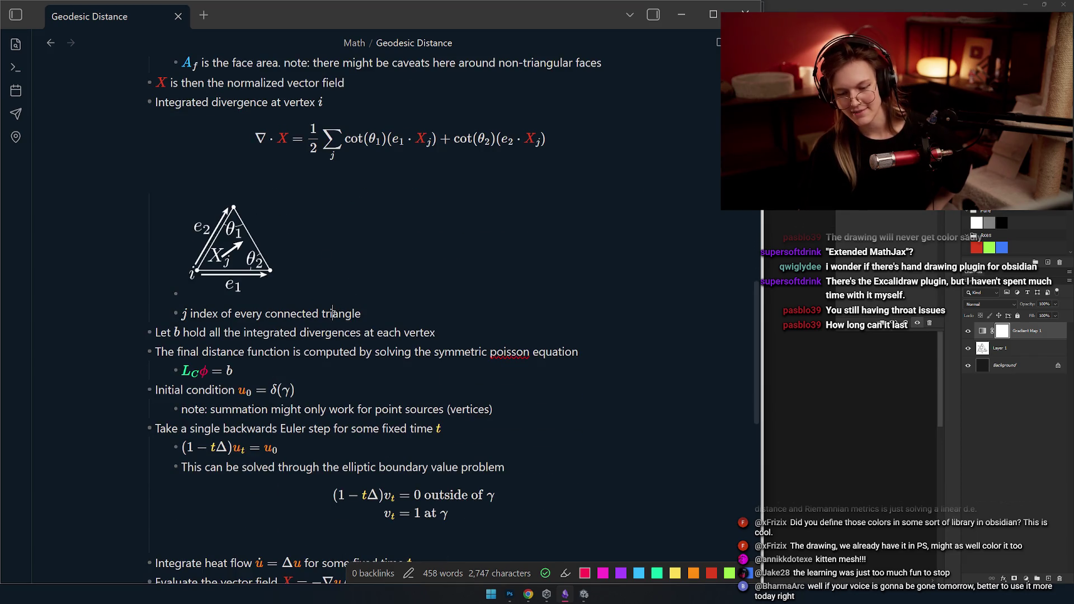
scroll(333, 314, "down", 3)
scroll(336, 315, "down", 3)
scroll(340, 319, "down", 6)
scroll(349, 330, "up", 6)
scroll(349, 329, "down", 5)
scroll(280, 354, "up", 4)
scroll(301, 345, "up", 4)
scroll(290, 331, "up", 2)
scroll(311, 326, "up", 5)
scroll(337, 321, "up", 3)
scroll(355, 315, "up", 6)
scroll(355, 315, "down", 5)
scroll(364, 294, "up", 5)
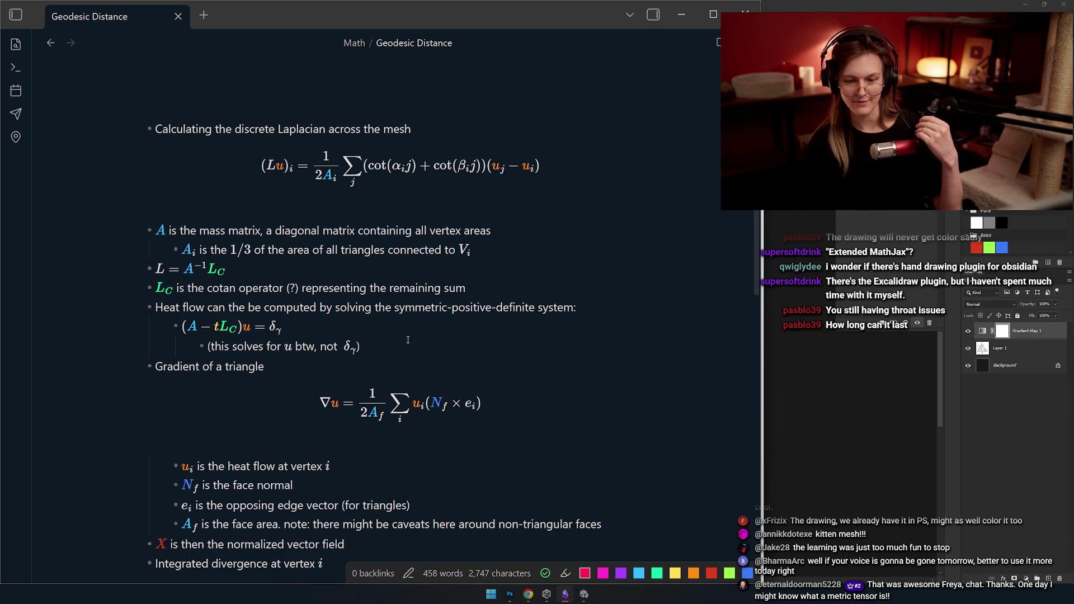
scroll(378, 300, "down", 10)
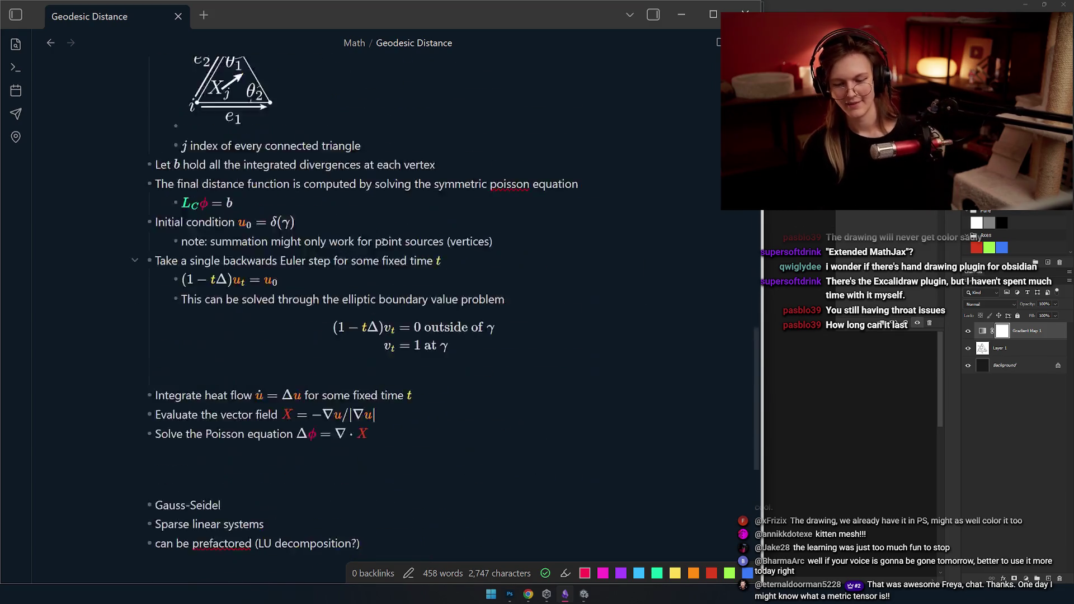
scroll(378, 299, "up", 6)
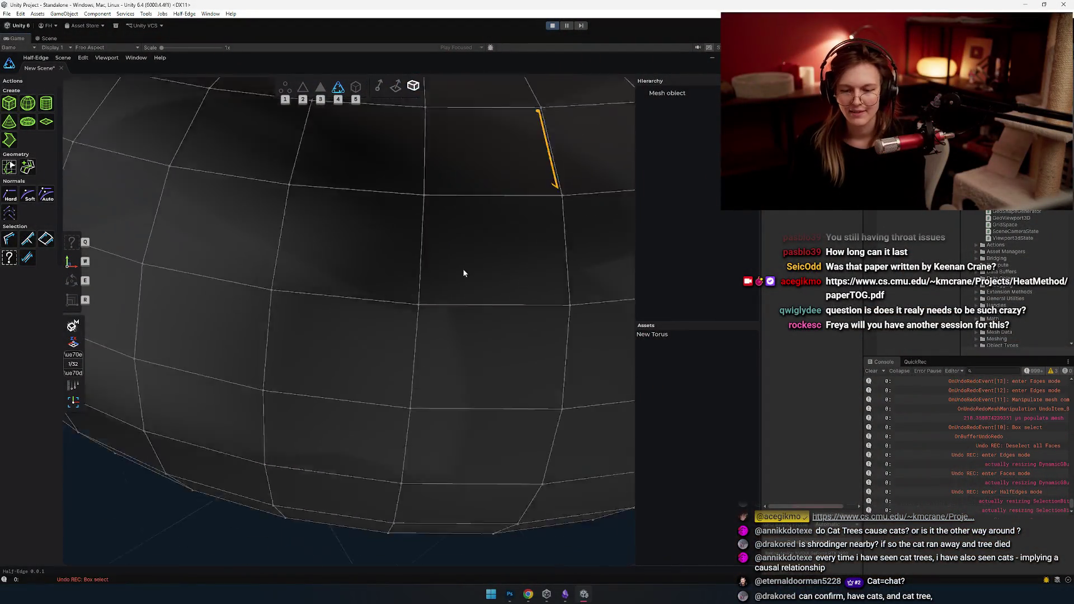
scroll(459, 277, "down", 5)
- Select individual half-edges on the torus and switch to plain selection with Q
left_click(356, 285)
left_click(267, 303)
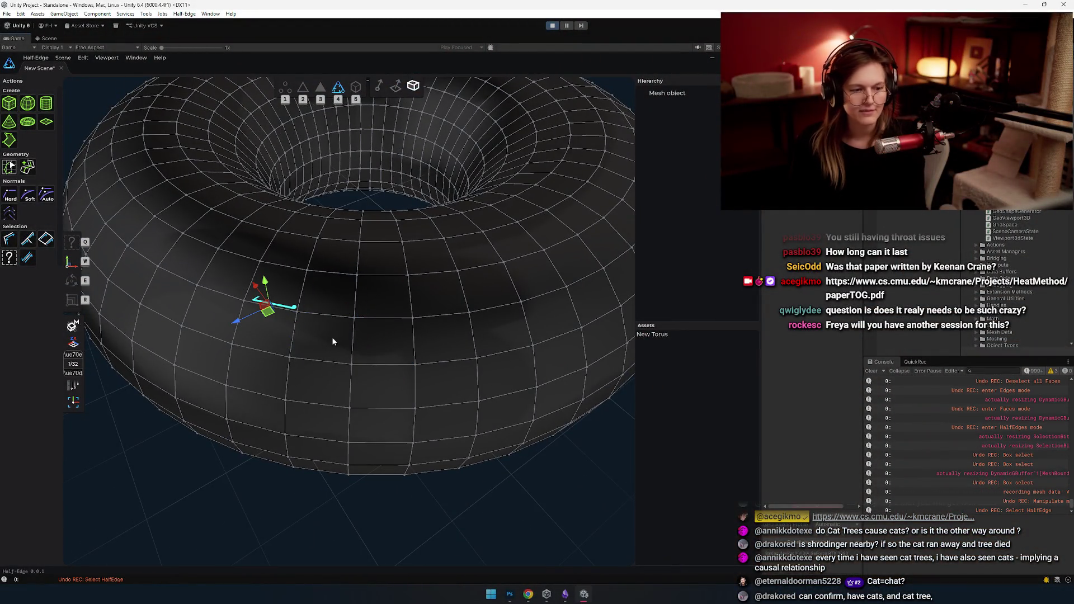
scroll(370, 320, "up", 3)
scroll(368, 287, "down", 3)
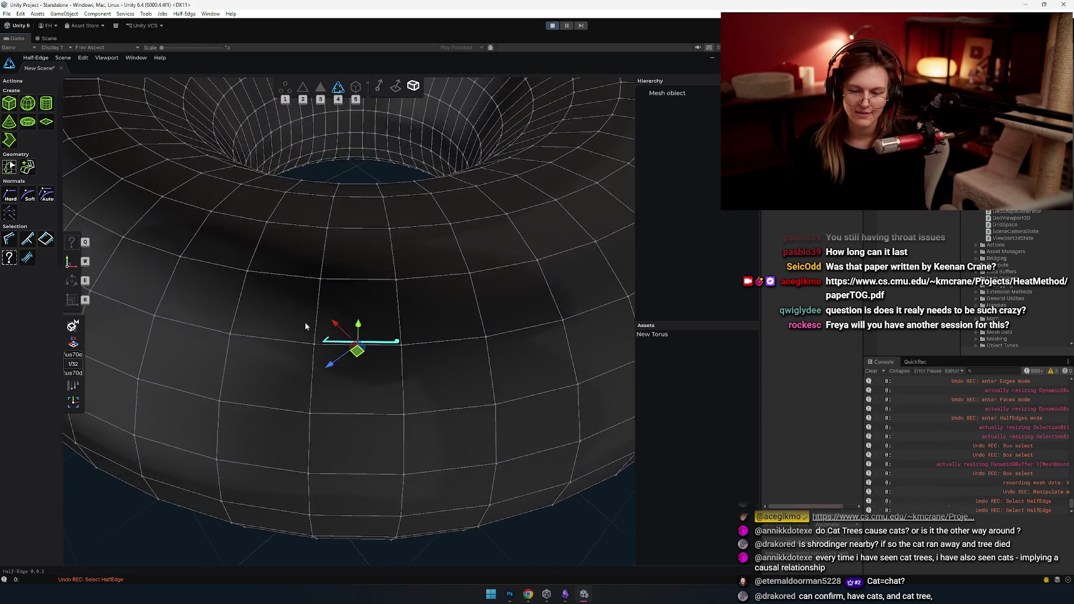
left_click(252, 327)
scroll(187, 305, "up", 3)
key("q")
left_click(262, 337)
left_click(369, 343)
- Walk the selection around a quad face's top, right and left half-edges and orbit to view it
left_click(155, 266)
left_click(198, 252)
left_click(236, 251)
left_click(272, 306)
left_click(321, 345)
left_click(255, 328)
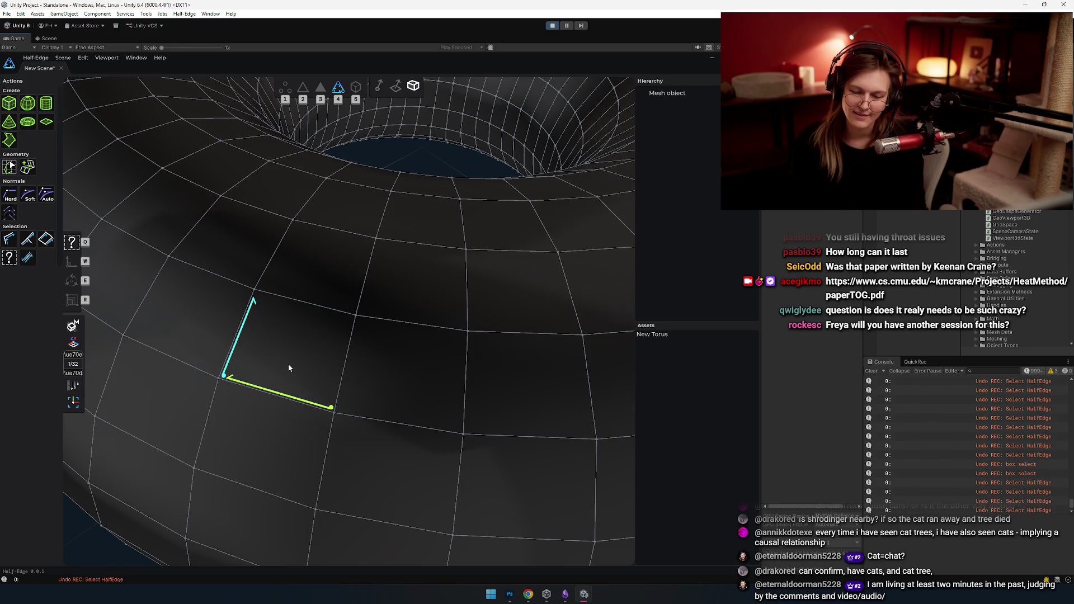
mouse_move(335, 322)
left_mouse_down()
mouse_move(382, 349)
mouse_move(394, 375)
mouse_move(407, 348)
left_mouse_up()
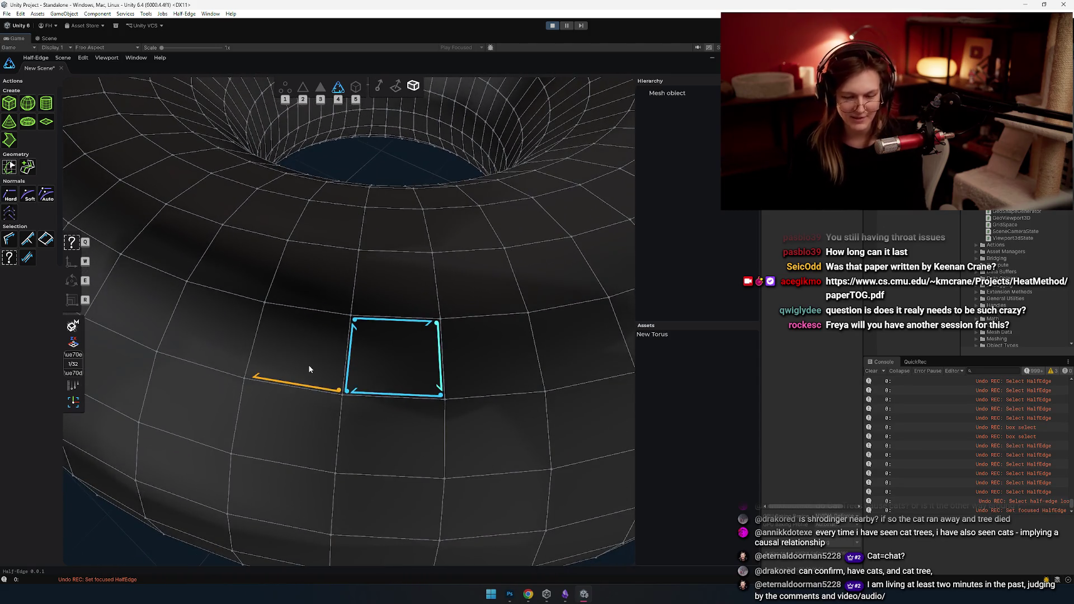
left_click(328, 376)
- Select a full half-edge loop and the opposite twin loop around the torus
mouse_move(327, 375)
left_mouse_down()
mouse_move(387, 391)
mouse_move(360, 363)
mouse_move(298, 370)
mouse_move(404, 358)
mouse_move(392, 305)
left_mouse_up()
double_click(425, 369)
left_click(392, 305)
double_click(432, 295)
left_click_drag(456, 333, 376, 313)
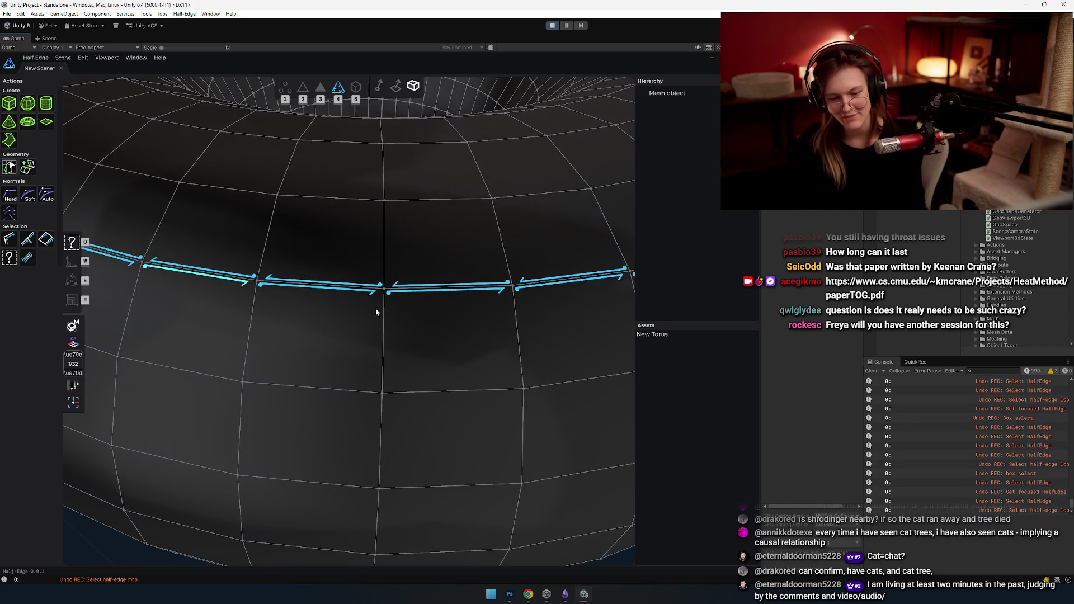
- Pick single half-edges around a face, select an edge loop around the torus, then a single half-edge
left_click(286, 326)
left_click(319, 323)
left_click(336, 352)
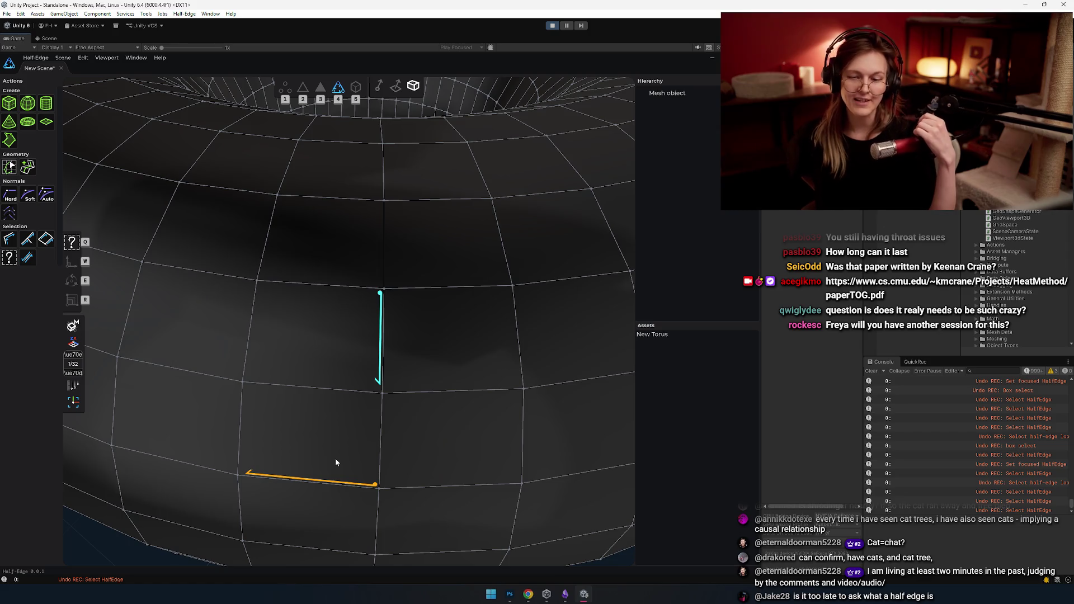
mouse_move(307, 392)
left_mouse_down()
mouse_move(259, 363)
mouse_move(370, 269)
mouse_move(305, 343)
mouse_move(336, 278)
mouse_move(350, 296)
mouse_move(303, 341)
mouse_move(485, 276)
mouse_move(491, 328)
mouse_move(444, 312)
mouse_move(465, 278)
mouse_move(427, 282)
mouse_move(429, 348)
mouse_move(369, 281)
left_mouse_up()
double_click(276, 297)
mouse_move(275, 297)
left_mouse_down()
mouse_move(327, 345)
mouse_move(391, 295)
mouse_move(359, 334)
mouse_move(265, 334)
mouse_move(390, 321)
mouse_move(412, 261)
mouse_move(419, 327)
mouse_move(391, 352)
mouse_move(353, 343)
mouse_move(360, 358)
mouse_move(376, 313)
mouse_move(477, 323)
mouse_move(390, 329)
mouse_move(418, 322)
mouse_move(423, 283)
left_mouse_up()
left_click(407, 292)
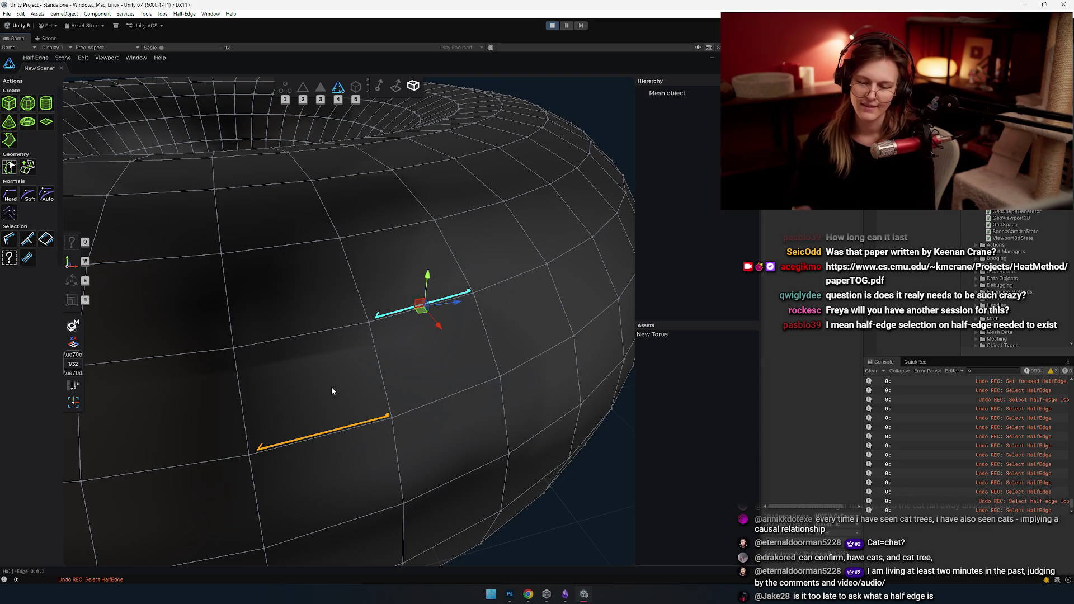
- Select a vertical half-edge, the face loop and a single edge beside it, then cycle the selection mode
left_click(378, 382)
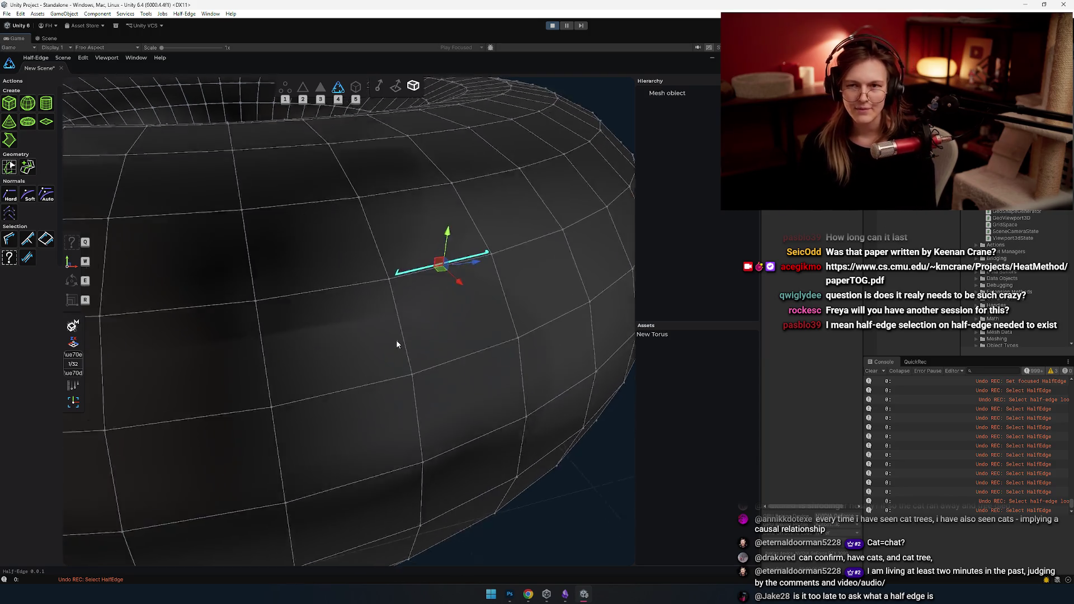
left_click(295, 305)
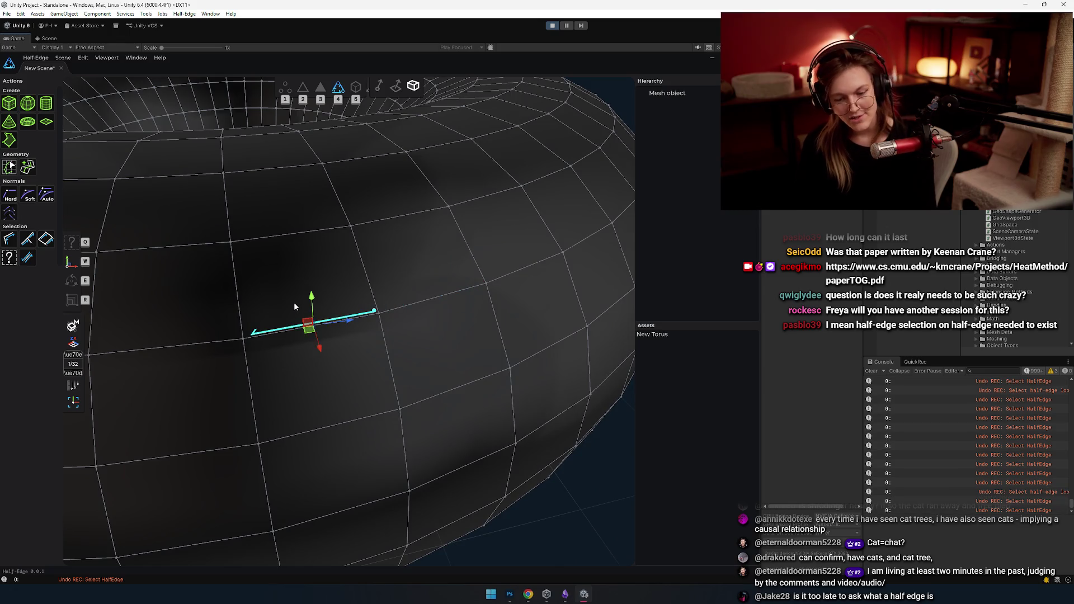
left_click(270, 282, "shift")
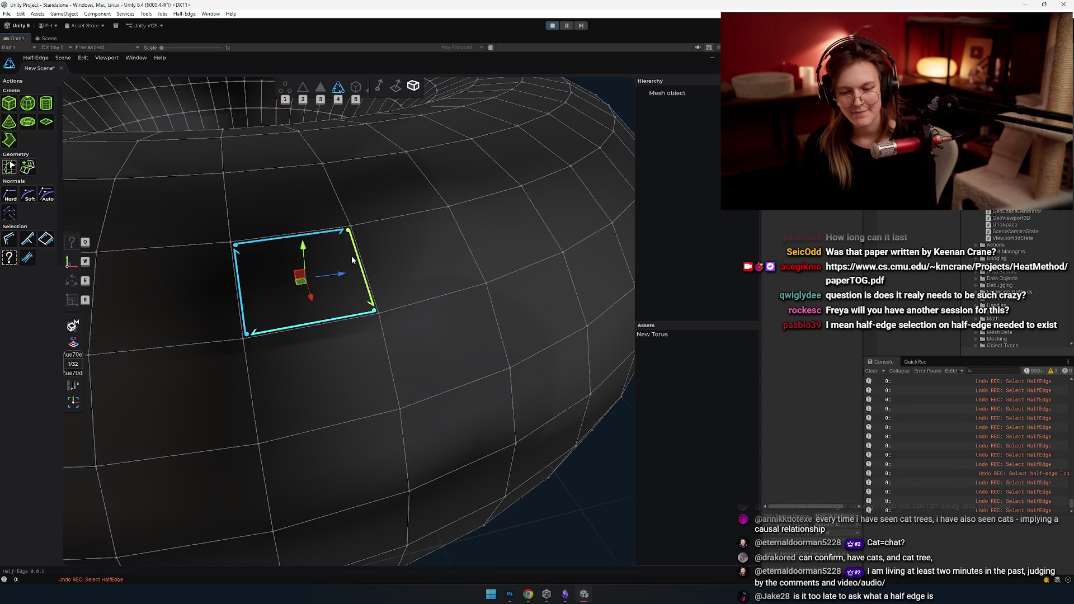
left_click(303, 278)
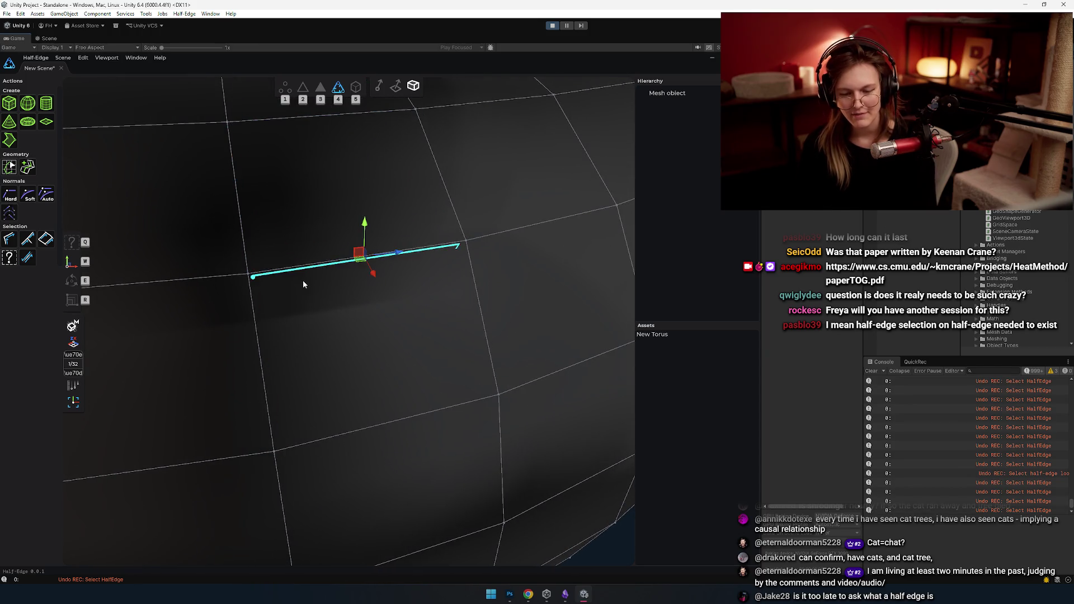
key("2")
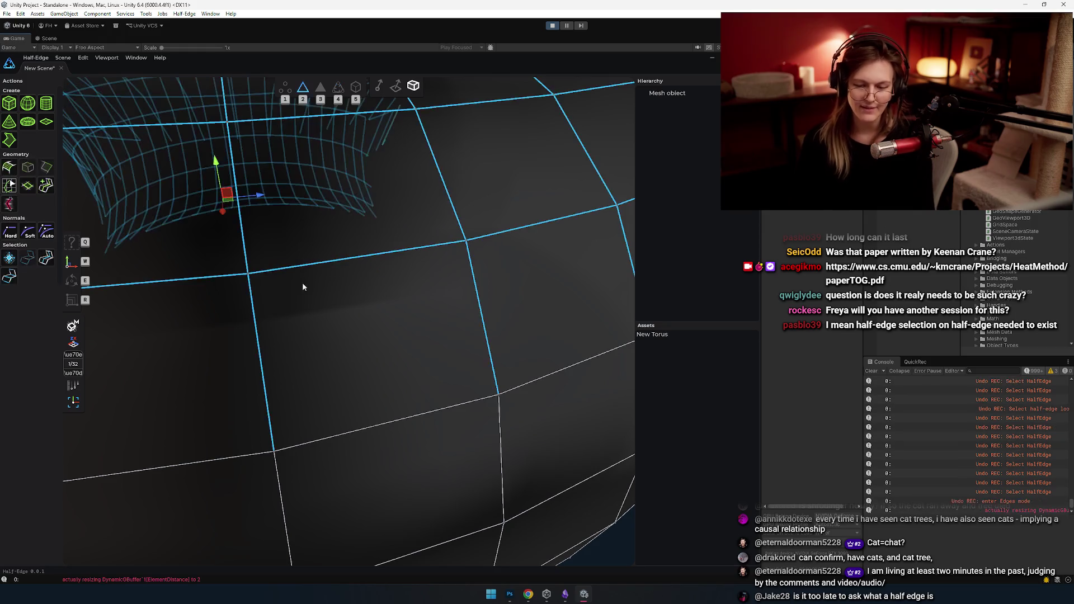
- Cycle to HalfEdges mode and select an edge as a half-edge, pulling it into view
key("3")
key("4")
left_click(312, 280)
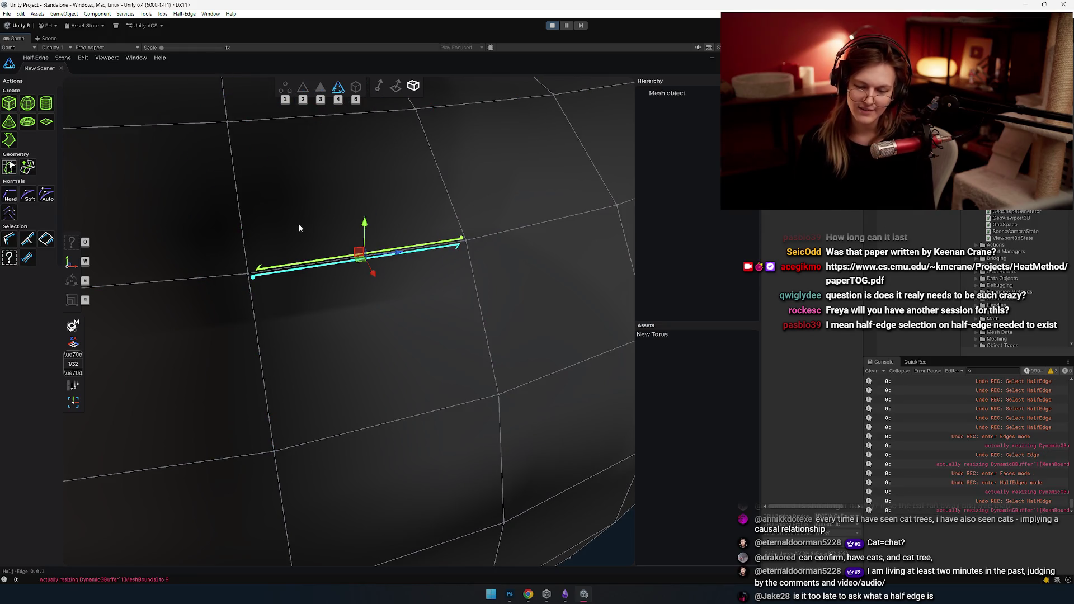
mouse_move(262, 329)
left_mouse_down()
mouse_move(298, 356)
mouse_move(260, 367)
left_mouse_up()
scroll(262, 367, "down", 3)
scroll(284, 331, "up", 1)
- Select the lower, right, bottom and left half-edges around one quad
left_click(309, 298)
left_click(293, 314)
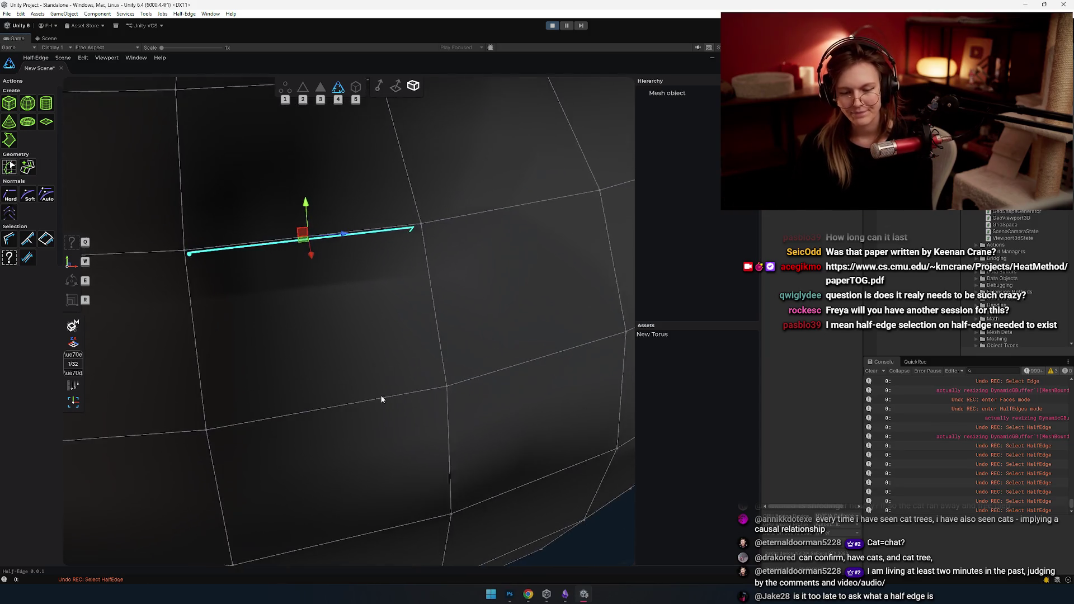
left_click(398, 290, "shift")
left_click(367, 354, "shift")
left_click(211, 320, "shift")
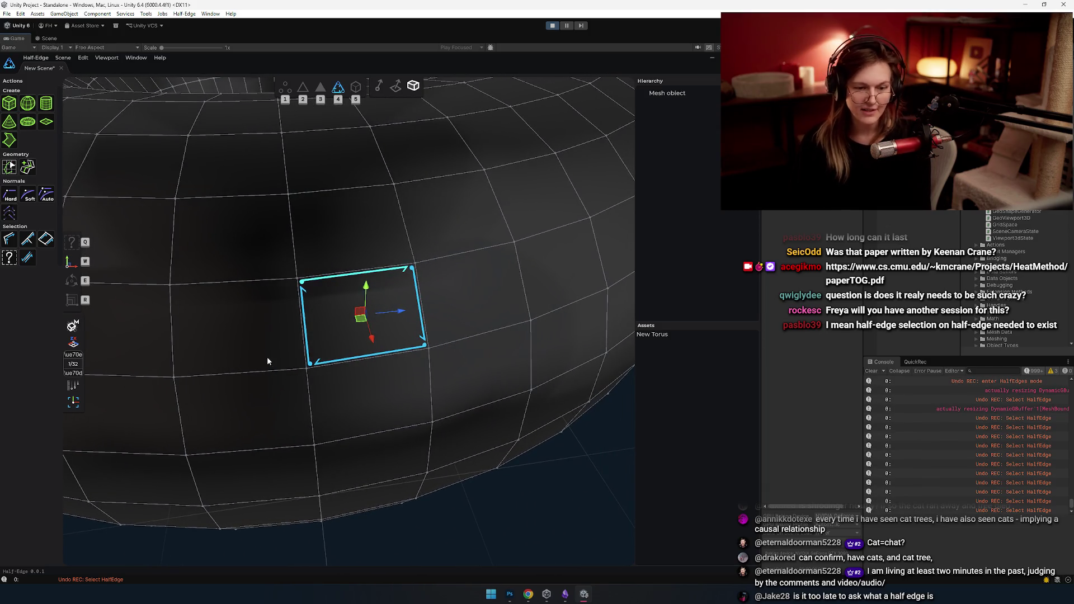
- Select the top row of edges, then a single vertical edge, and switch to Edges mode with 2
left_click(340, 269)
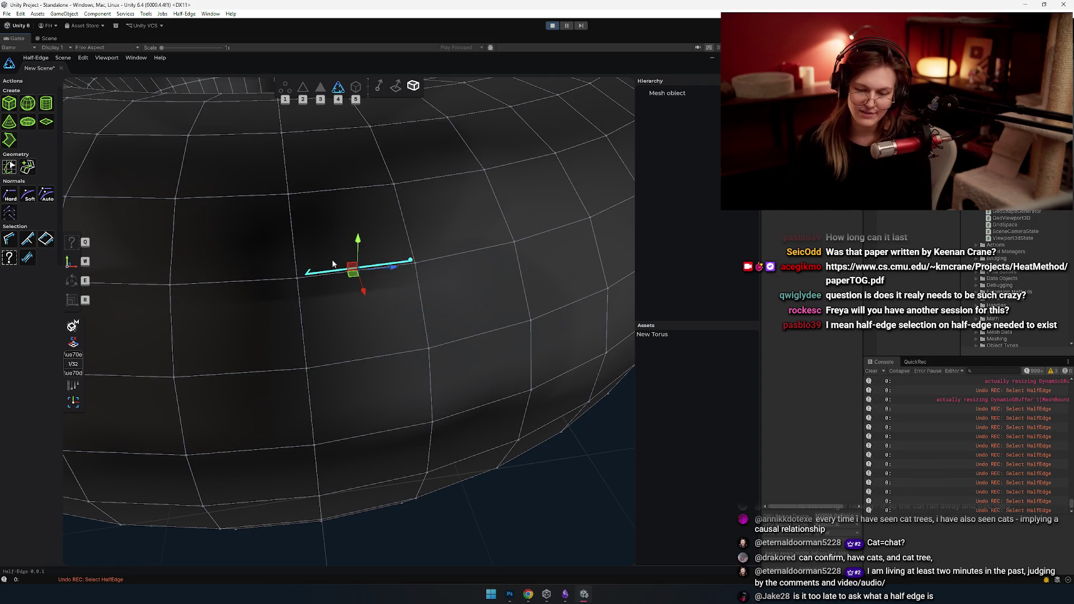
left_click(260, 264)
left_click(337, 270, "shift")
left_click(430, 250, "shift")
left_click(328, 325)
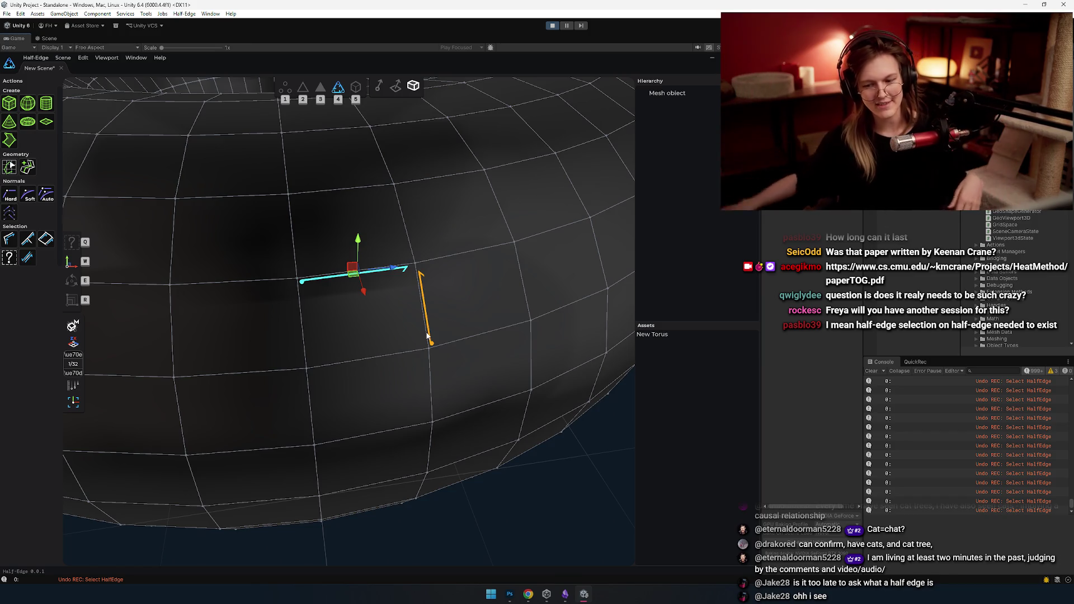
key("2")
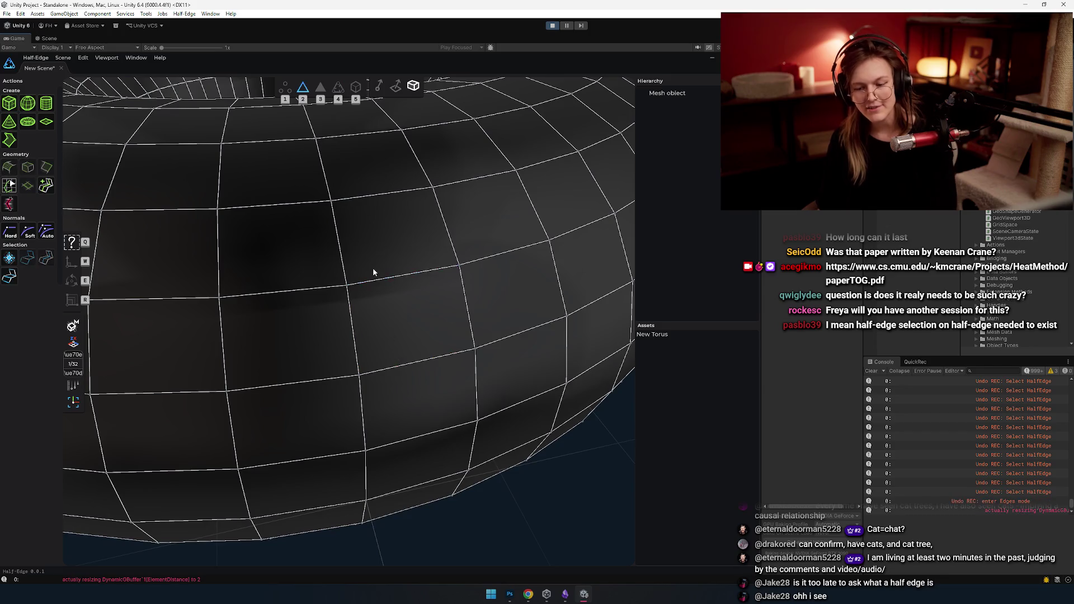
- Select the whole vertical edge loop, orbit around it and deselect it
double_click(423, 216)
scroll(409, 320, "down", 5)
scroll(453, 335, "up", 5)
mouse_move(433, 219)
left_mouse_down()
mouse_move(492, 342)
mouse_move(412, 242)
mouse_move(370, 238)
mouse_move(294, 207)
mouse_move(357, 220)
mouse_move(324, 239)
mouse_move(358, 244)
mouse_move(170, 227)
left_mouse_up()
left_click(9, 204)
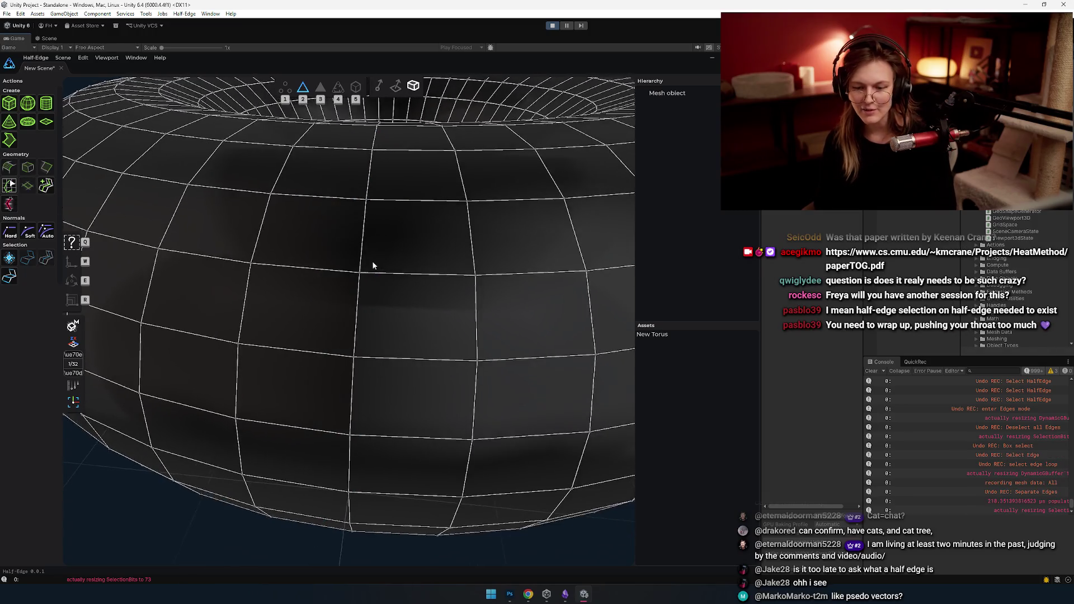
- Extrude a selected edge with W, drag the ring out and narrower, then undo it
left_click(360, 245)
key("w")
mouse_move(377, 298)
left_mouse_down()
mouse_move(312, 369)
mouse_move(355, 326)
left_mouse_up()
mouse_move(377, 395)
left_mouse_down()
mouse_move(348, 338)
mouse_move(365, 336)
mouse_move(403, 472)
mouse_move(405, 366)
left_mouse_up()
key("ctrl+z")
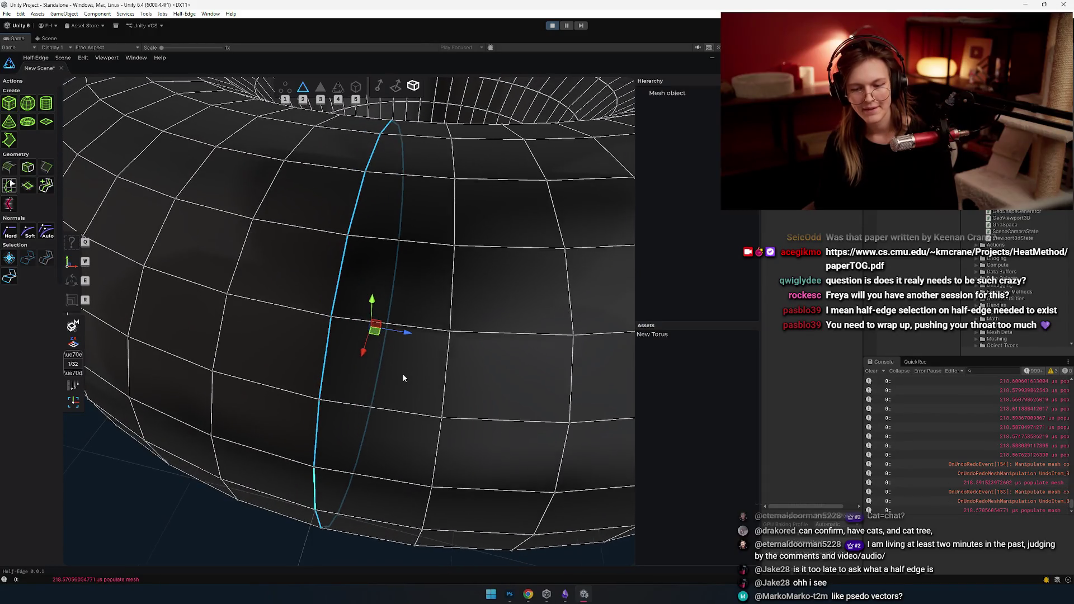
- Undo the extrusion, switch to half-edge selection and pick a vertical half-edge on the torus rim
key("ctrl+z")
key("3")
key("4")
left_click(346, 273)
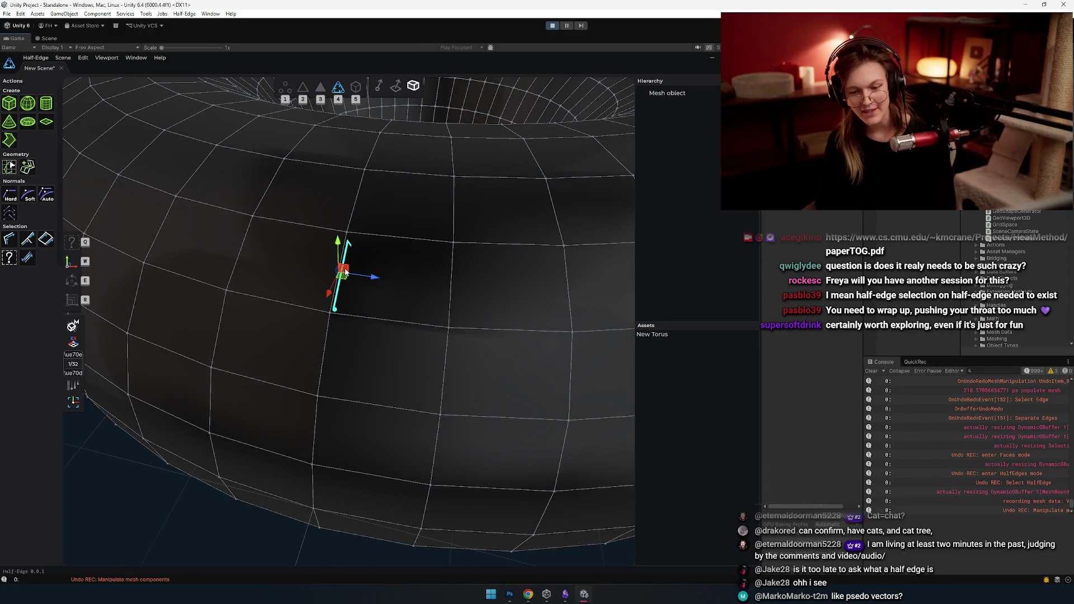
key("ctrl+z")
key("ctrl+z")
key("ctrl+z")
key("4")
left_click(360, 201)
left_click(332, 269)
key("ctrl+z")
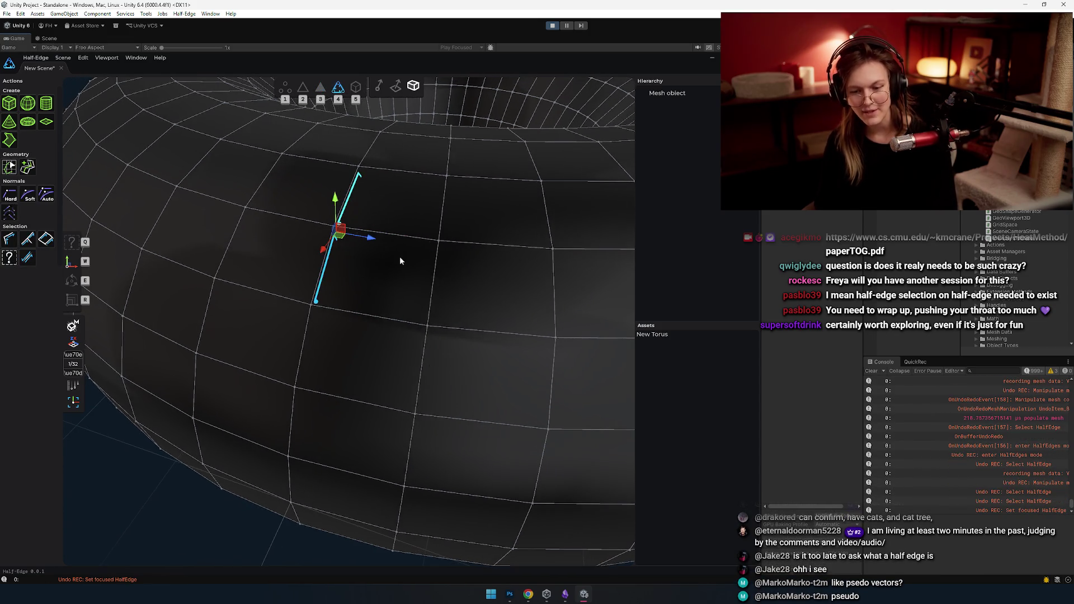
mouse_move(339, 259)
left_mouse_down()
mouse_move(278, 325)
mouse_move(34, 245)
left_mouse_up()
- Grow a loop from the lower half-edge with Select Next Loop Half-Edge, then restart from a single half-edge
left_click(278, 324)
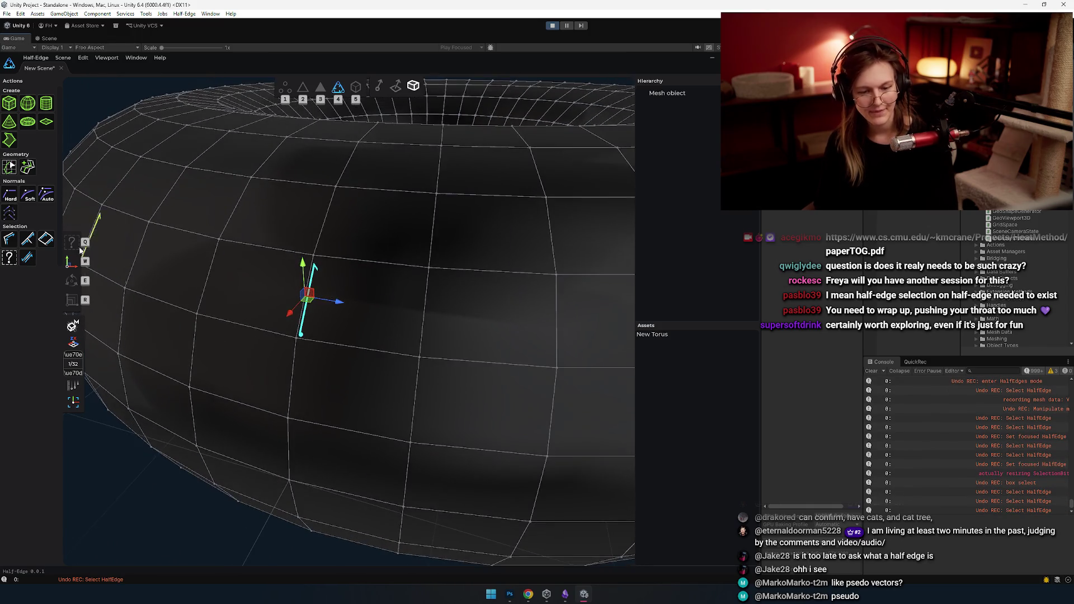
left_click(28, 241)
left_click(28, 241)
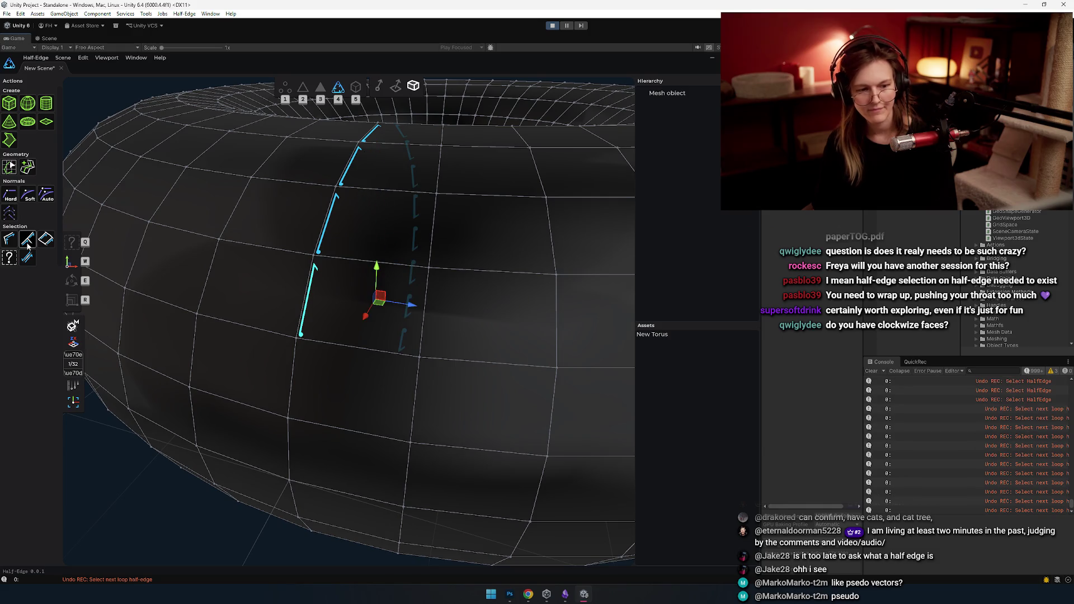
mouse_move(434, 421)
left_mouse_down()
mouse_move(498, 439)
mouse_move(383, 429)
left_mouse_up()
left_click(302, 235)
left_click(11, 244)
left_click(12, 243)
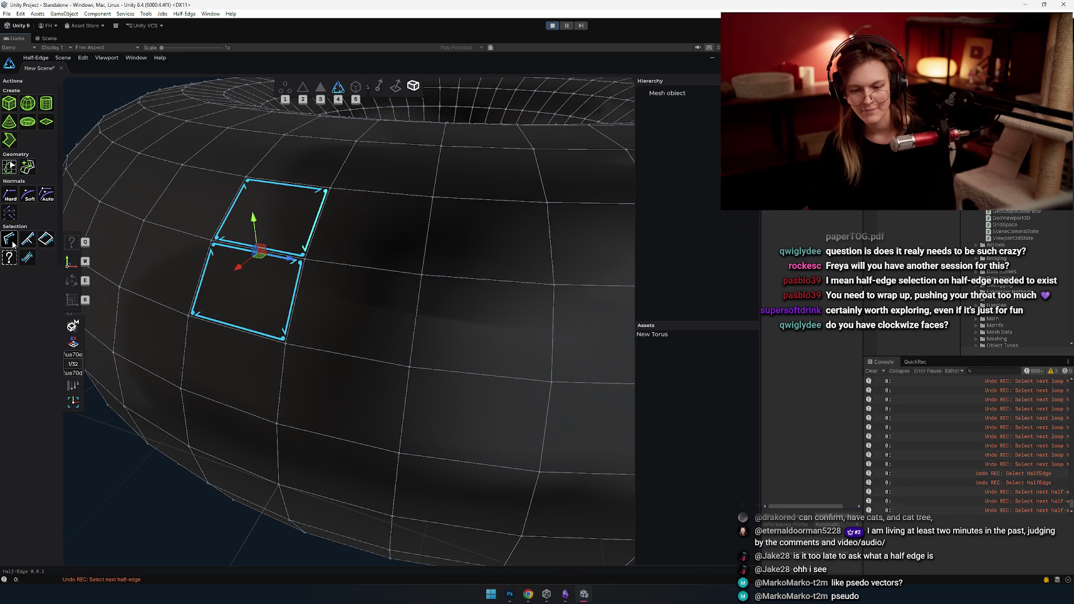
- Grow a vertical loop from one half-edge upward, then select a single top edge
left_click(191, 273)
left_click(28, 239)
left_click(28, 240)
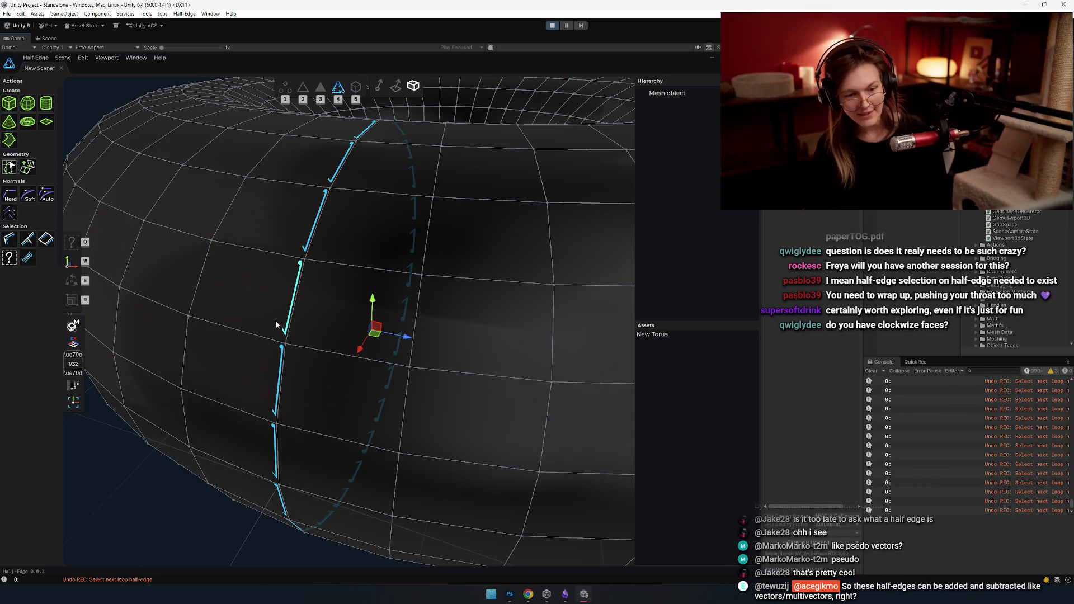
left_click_drag(273, 318, 368, 275)
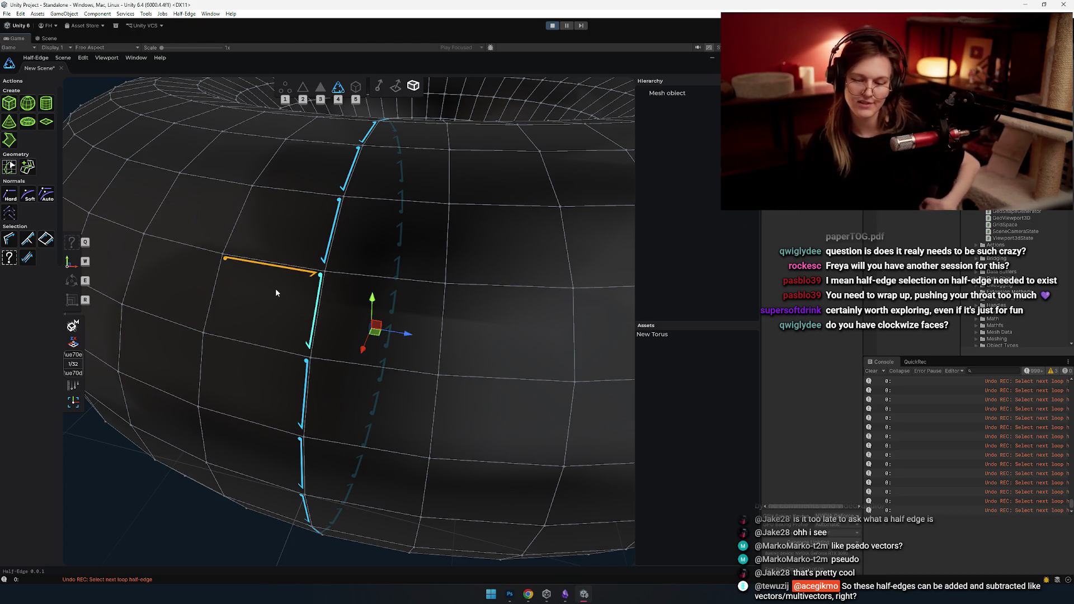
left_click(294, 215)
- Select the face's right edge on the torus and frame it, inspecting it from several angles
left_click_drag(280, 311, 309, 334)
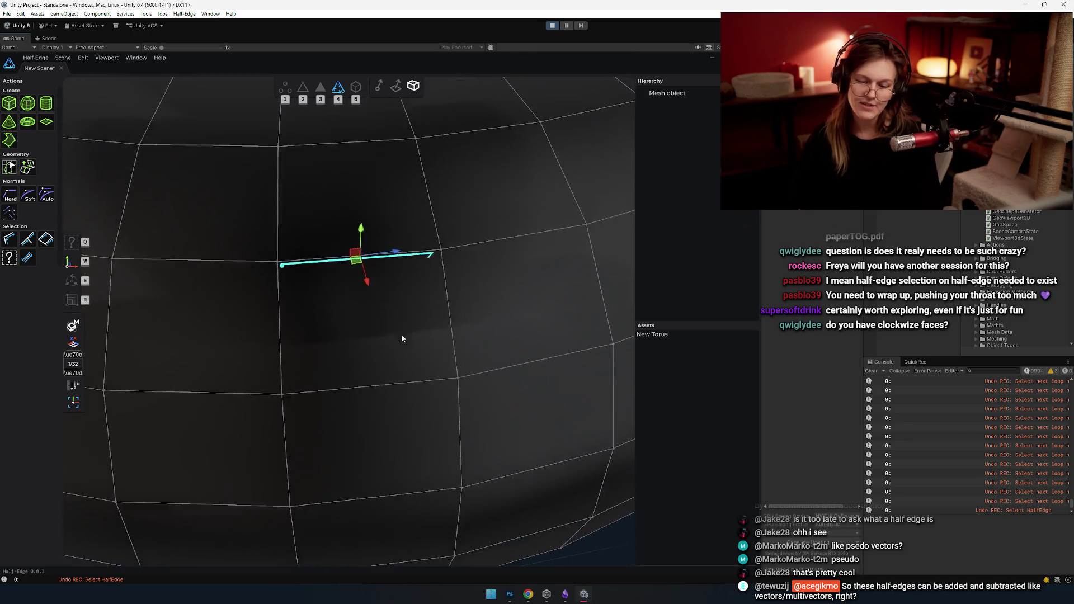
left_click(387, 245)
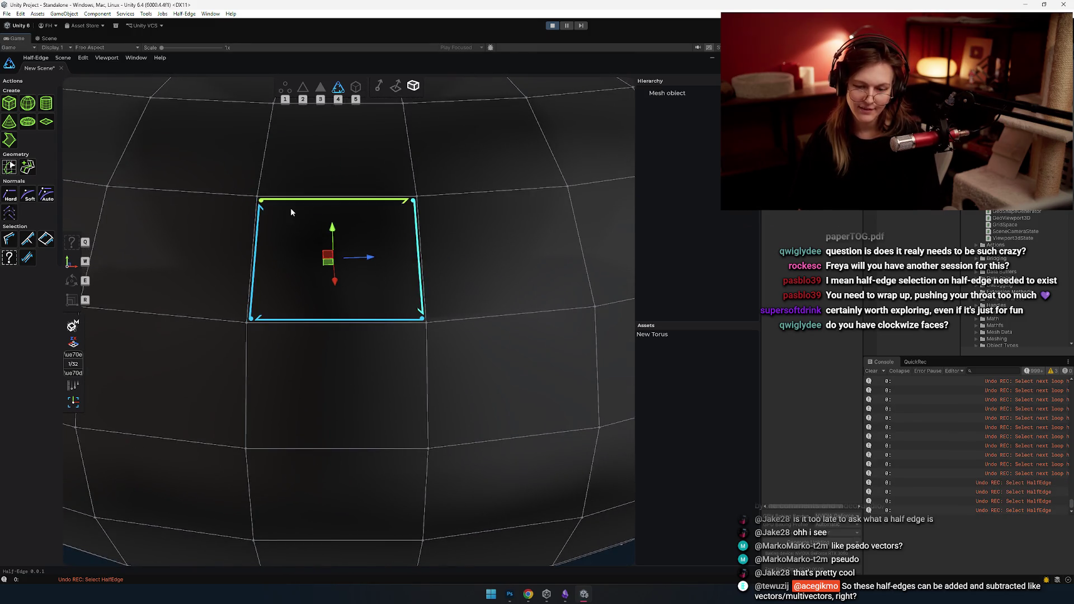
left_click(382, 326)
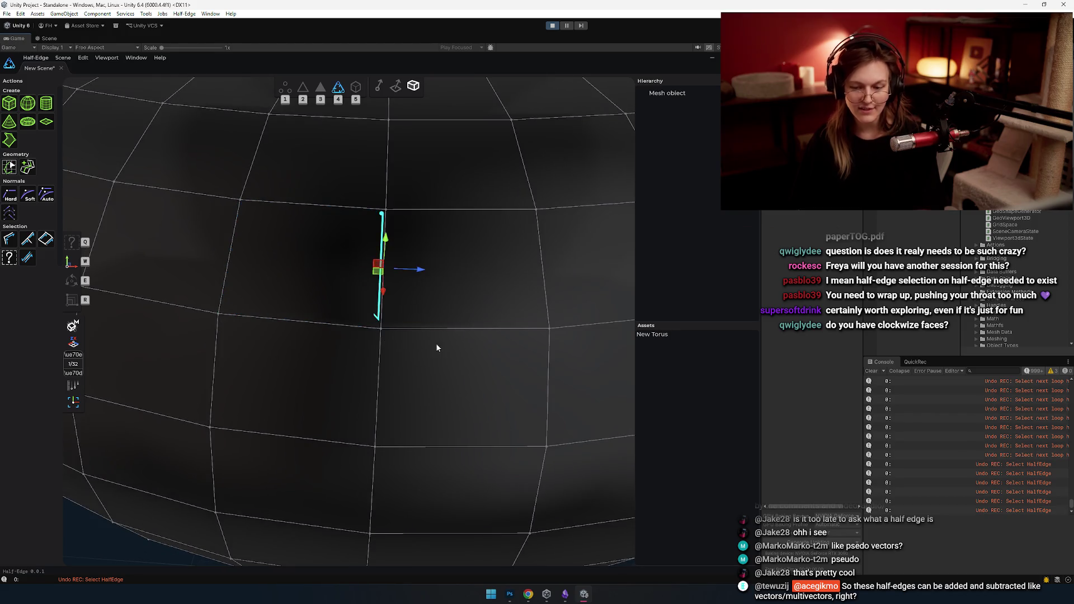
key("f")
mouse_move(418, 342)
left_mouse_down()
mouse_move(328, 276)
mouse_move(456, 307)
mouse_move(418, 231)
left_mouse_up()
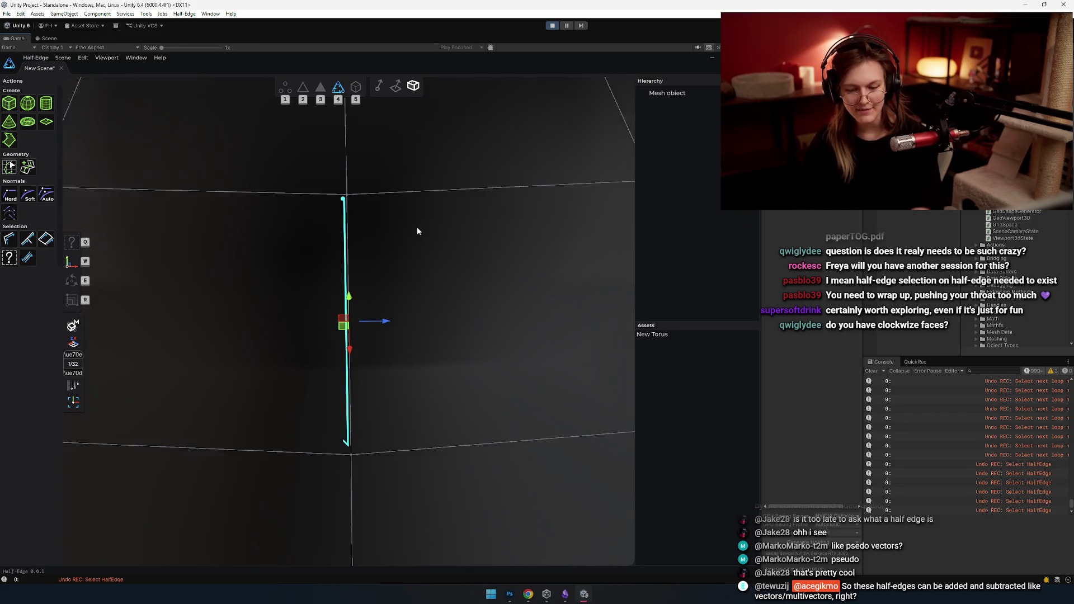
left_click_drag(314, 352, 316, 344)
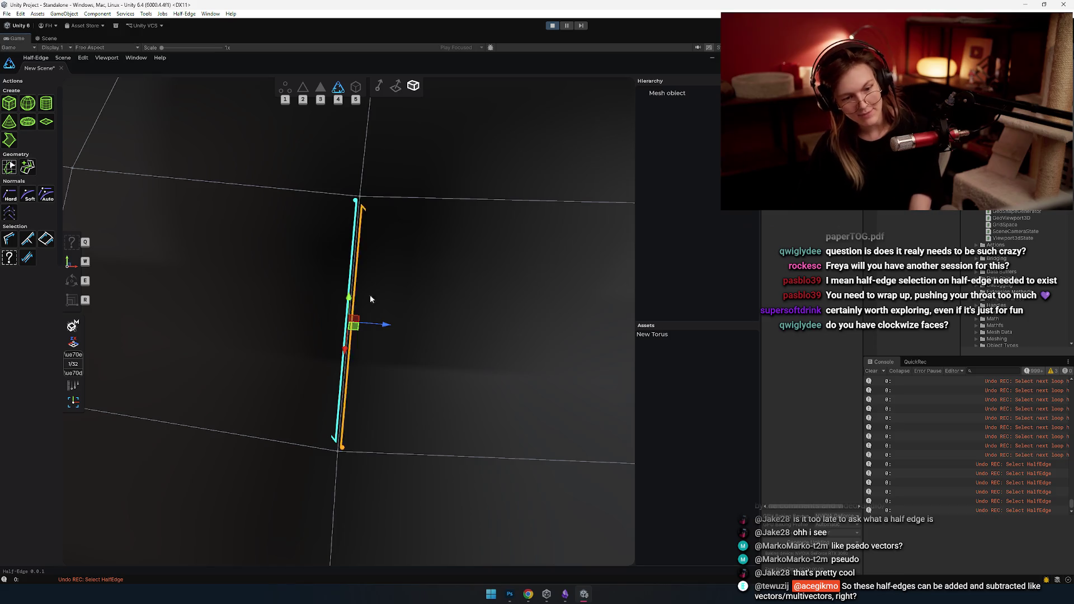
mouse_move(245, 371)
left_mouse_down()
mouse_move(250, 307)
mouse_move(355, 237)
left_mouse_up()
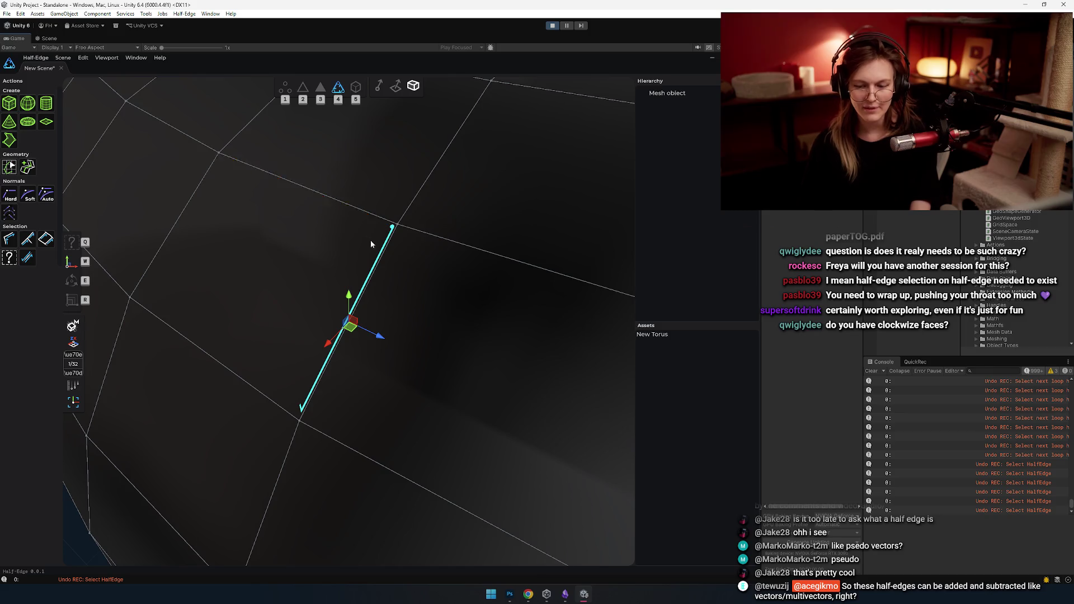
left_click_drag(369, 228, 411, 235)
- Step the selection around the face — bottom, left, top, right — ending on the bottom edge
left_click(197, 415)
mouse_move(197, 415)
left_mouse_down()
mouse_move(348, 327)
mouse_move(240, 268)
left_mouse_up()
left_click(240, 269)
left_click(361, 259)
left_click(378, 293)
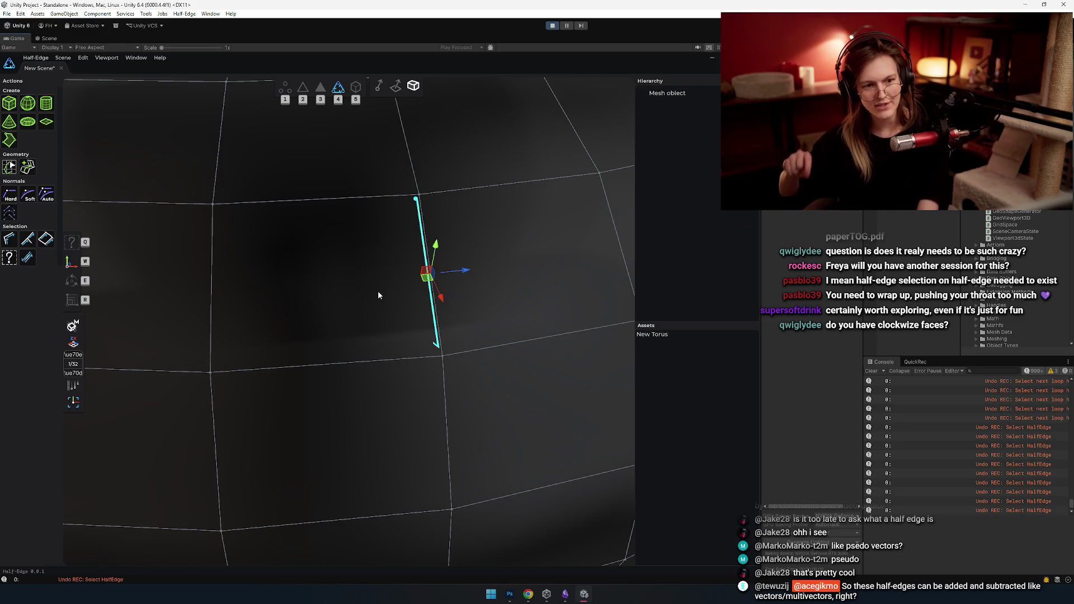
left_click(339, 320)
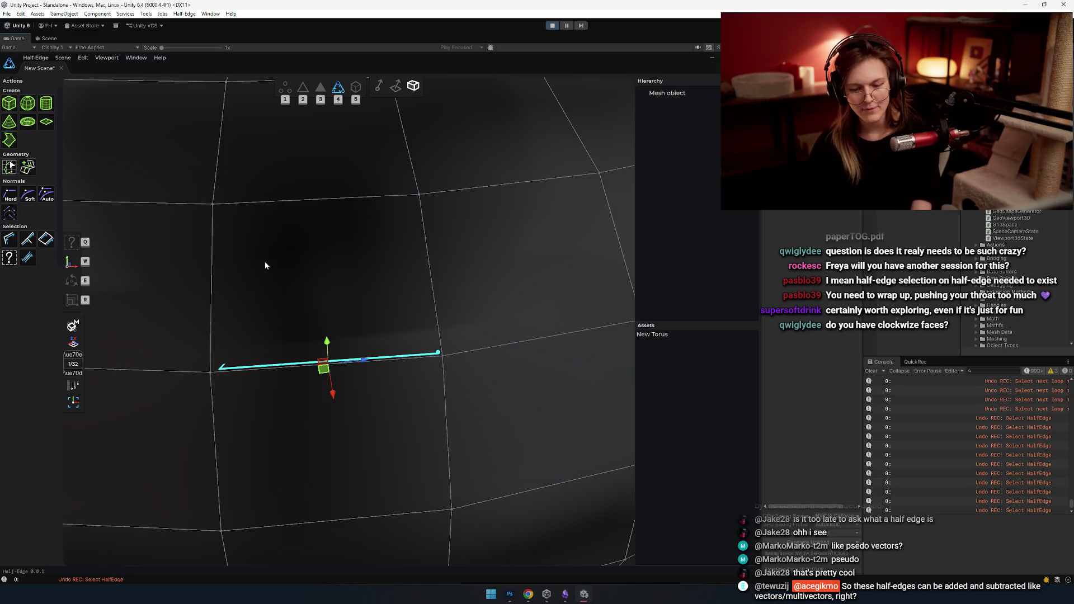
- Reduce the full face loop to just the bottom half-edge, briefly adding and dropping the left edge
left_click(359, 205)
scroll(224, 349, "up", 3)
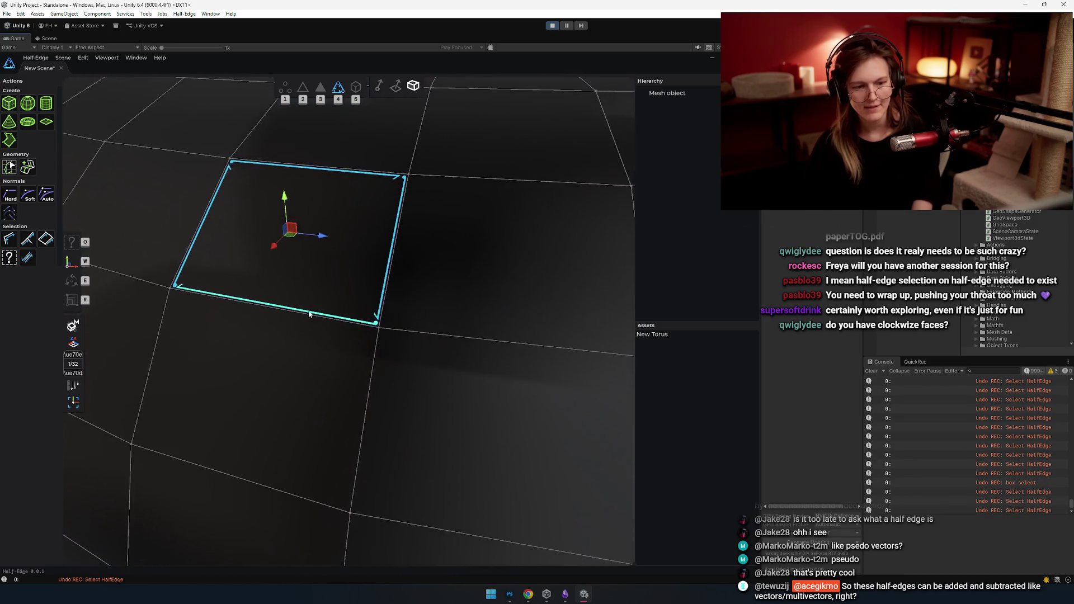
scroll(356, 369, "down", 5)
scroll(342, 365, "down", 3)
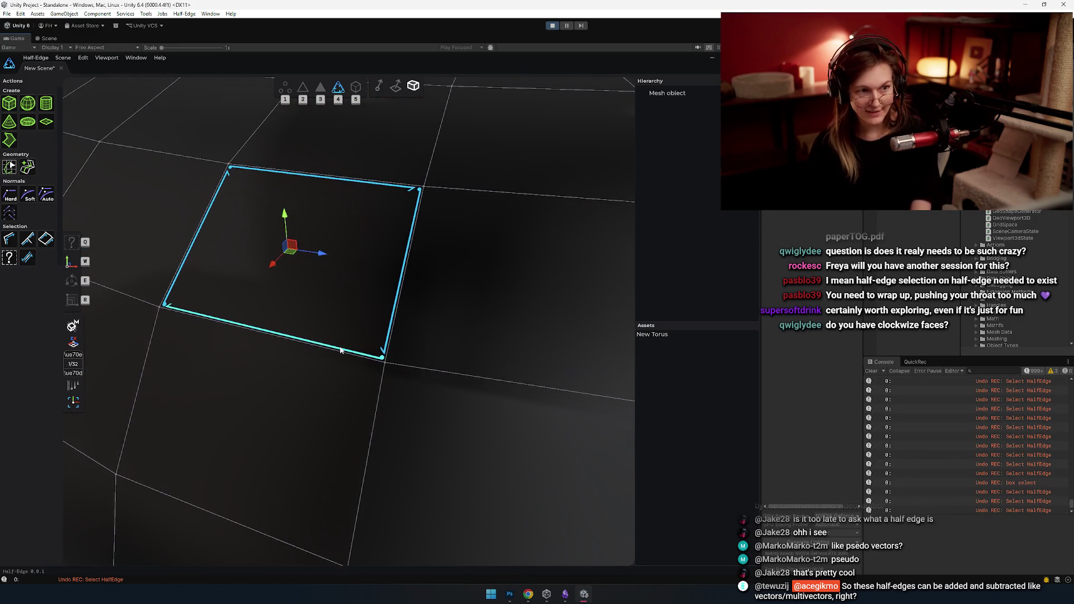
scroll(322, 346, "up", 3)
left_click(319, 352)
scroll(319, 359, "down", 2)
left_click(274, 252, "shift")
left_click(348, 357)
mouse_move(348, 370)
left_mouse_down()
mouse_move(413, 383)
mouse_move(364, 419)
left_mouse_up()
scroll(379, 293, "down", 3)
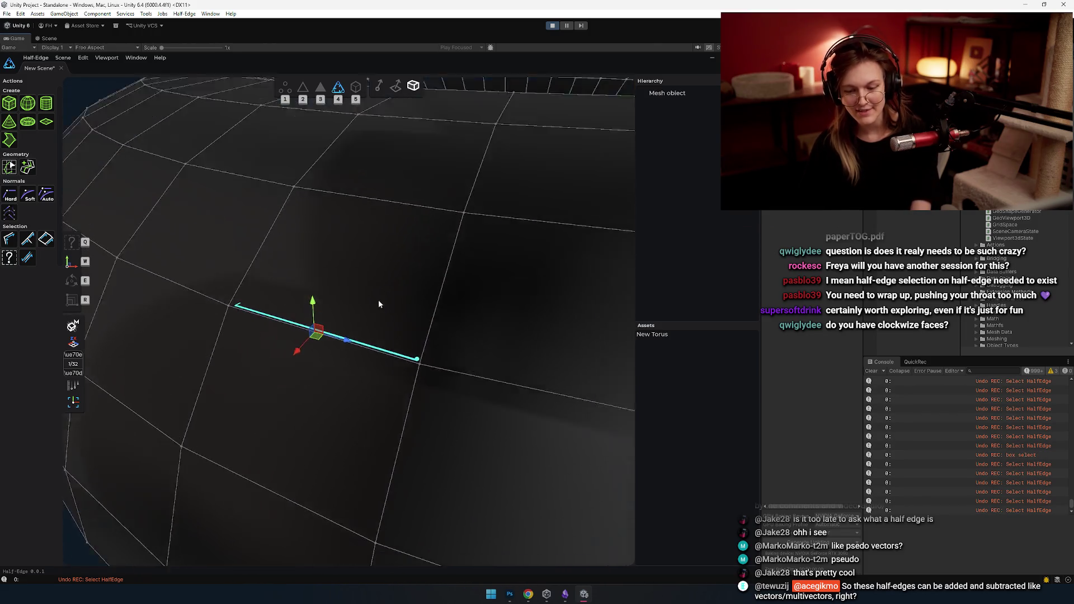
left_click_drag(379, 293, 355, 247)
- Switch to Vertices mode and select a vertex on the torus
key("1")
left_click(393, 340)
mouse_move(353, 375)
left_mouse_down()
mouse_move(401, 320)
mouse_move(321, 296)
mouse_move(333, 375)
mouse_move(357, 380)
left_mouse_up()
scroll(357, 380, "up", 2)
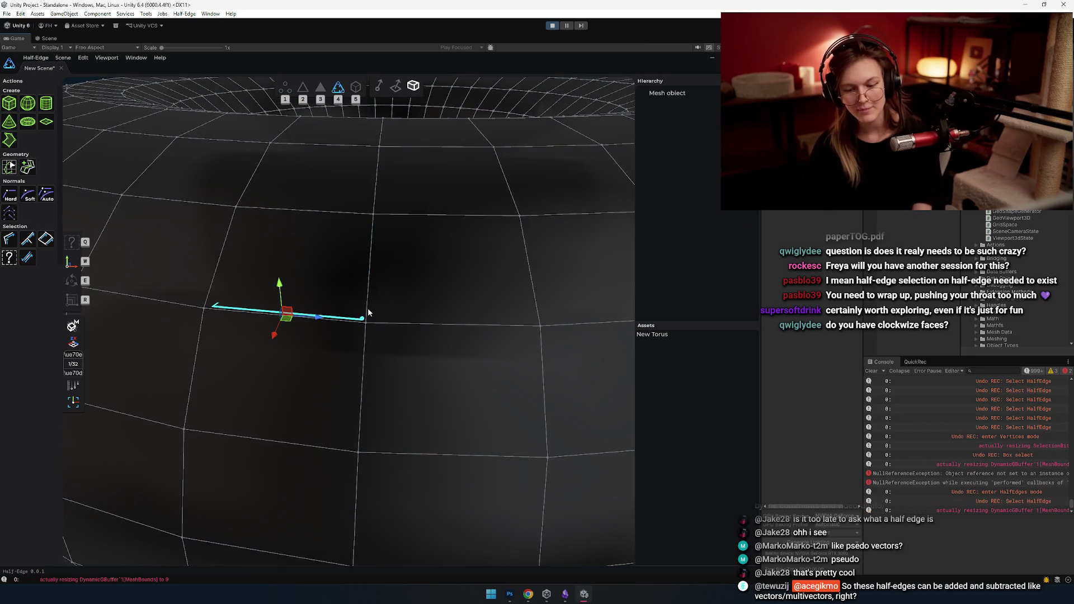
- Select the vertical, right and top half-edges into a cross, frame it and hide the move gizmo
left_click_drag(313, 292, 299, 296)
left_click(310, 369)
left_click(431, 360, "shift")
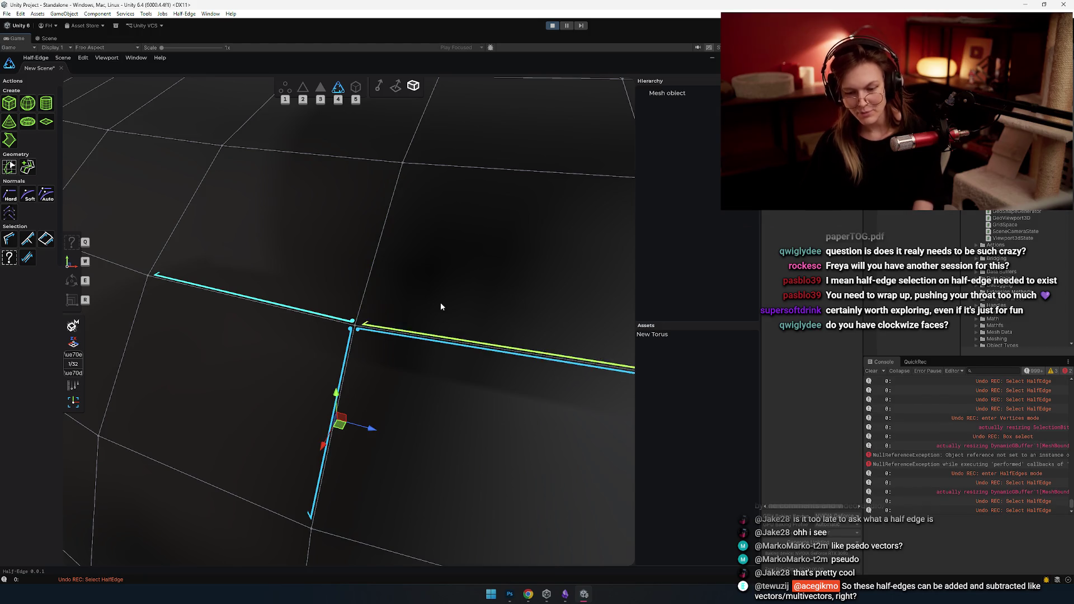
left_click(414, 263, "shift")
key("f")
mouse_move(444, 435)
left_mouse_down()
mouse_move(395, 396)
mouse_move(381, 415)
left_mouse_up()
scroll(381, 415, "down", 5)
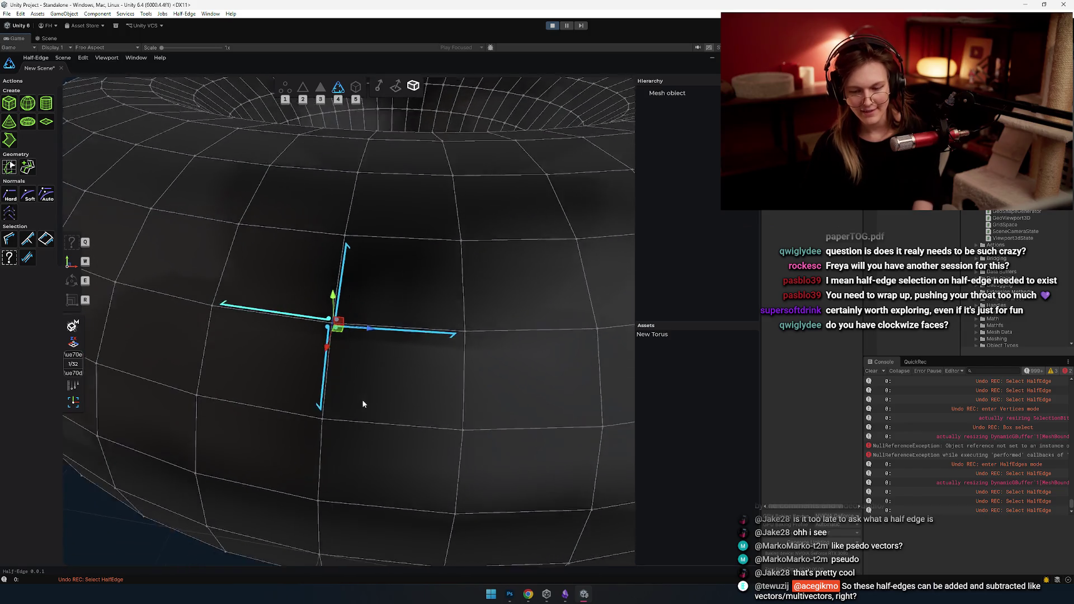
left_click_drag(360, 377, 332, 356)
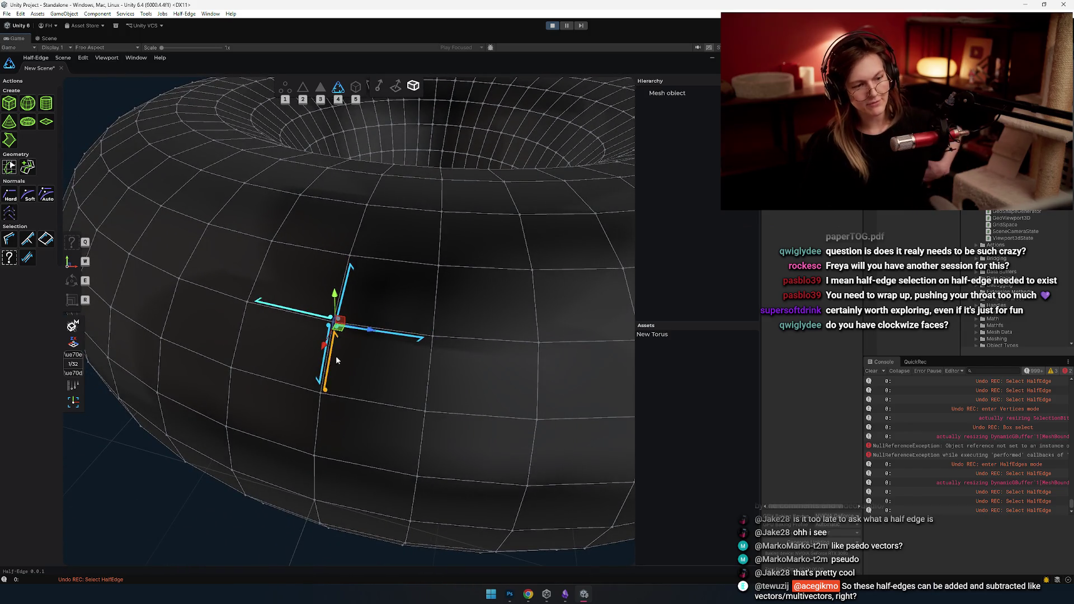
key("q")
scroll(379, 429, "up", 3)
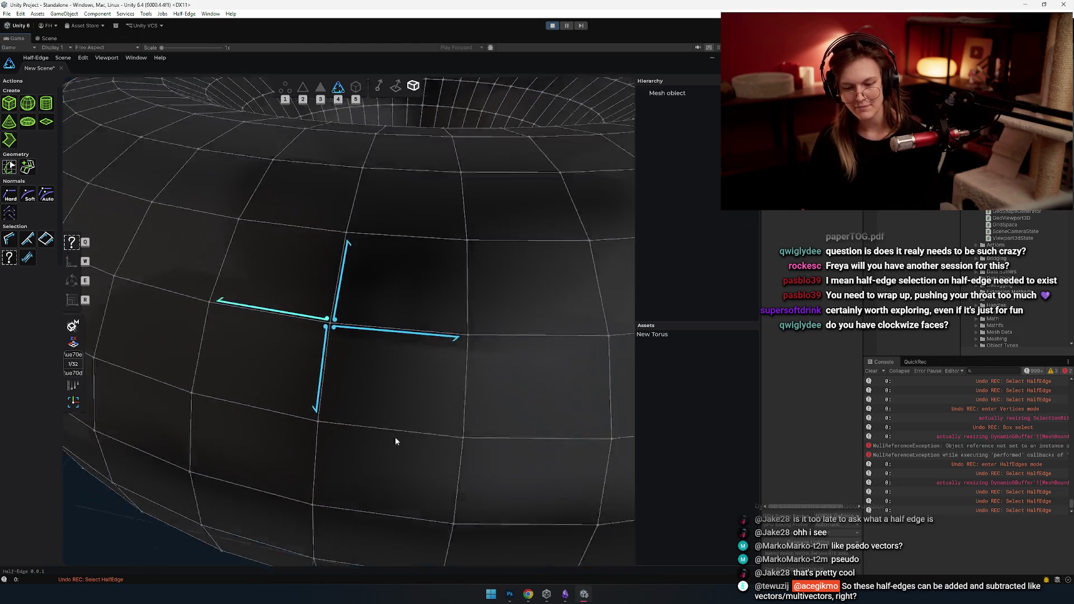
scroll(390, 413, "up", 3)
scroll(435, 441, "down", 3)
mouse_move(418, 394)
left_mouse_down()
mouse_move(376, 369)
mouse_move(340, 324)
left_mouse_up()
scroll(389, 375, "up", 2)
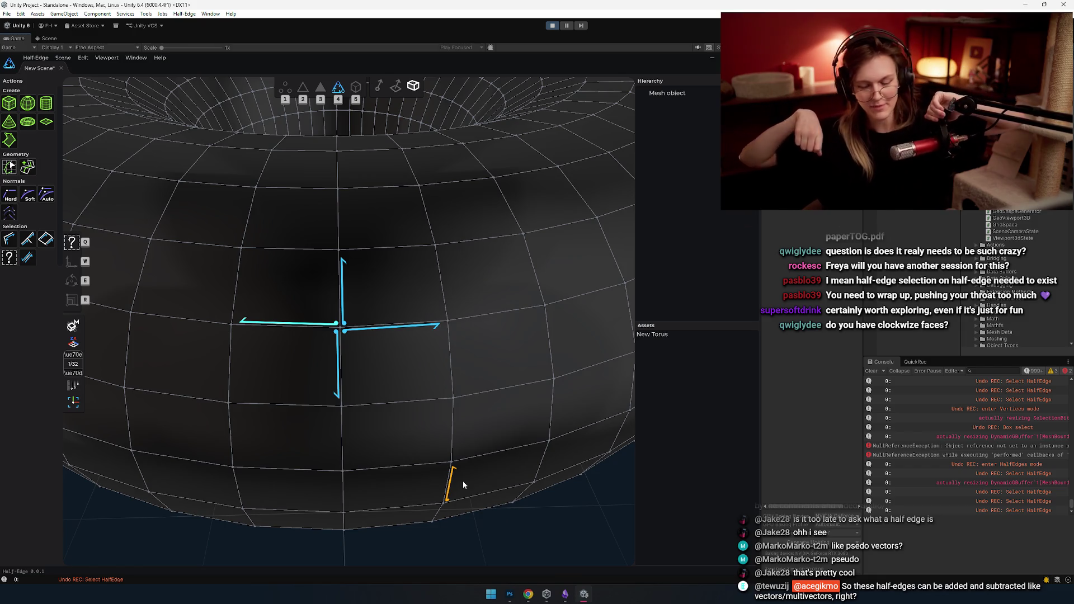
- Clear the console, deselect the cross and stop the running demo
left_click(871, 370)
left_click(574, 501)
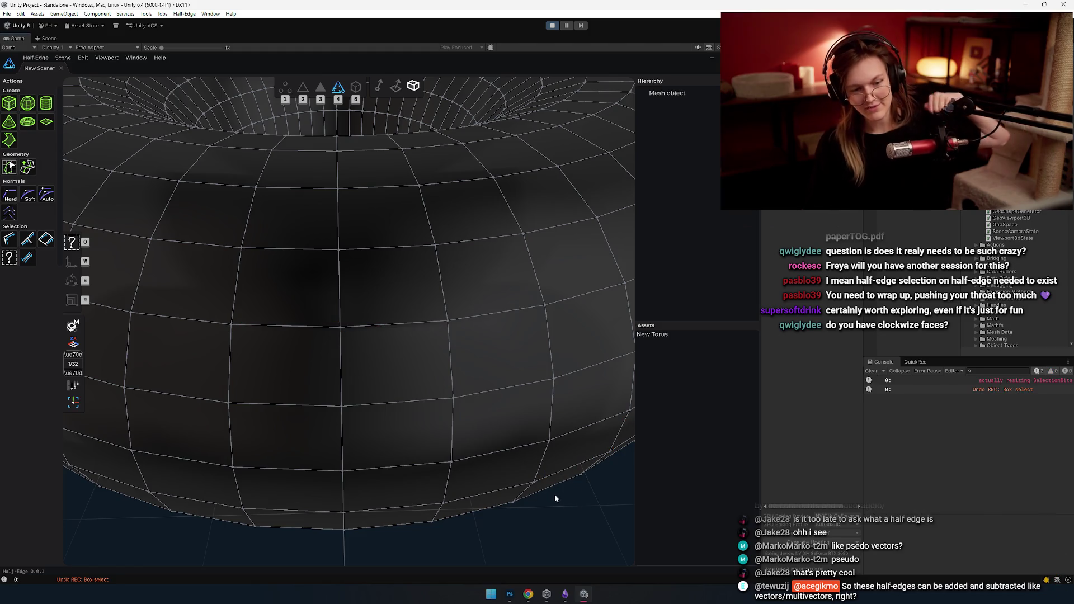
scroll(450, 297, "down", 5)
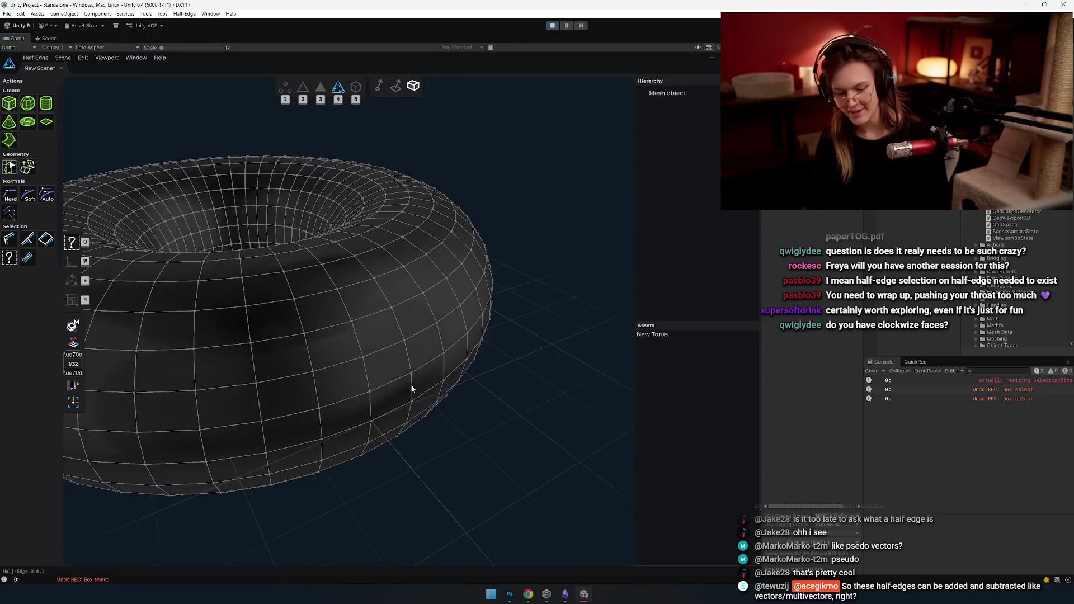
left_click(550, 27)
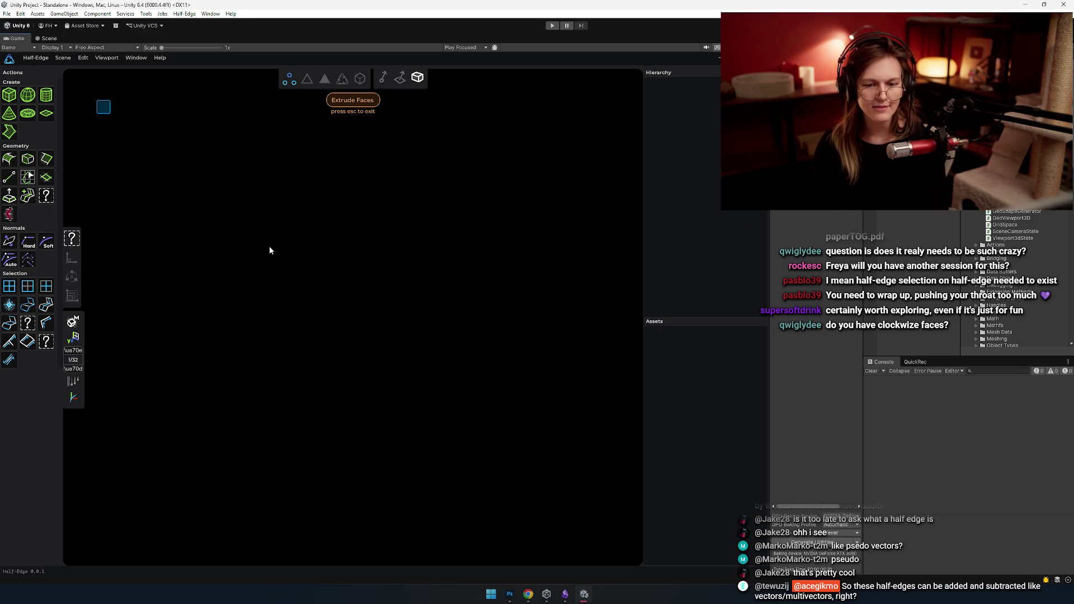
- Check the Half-Edge launch options, start Play mode again and trigger Create Torus
left_click(183, 13)
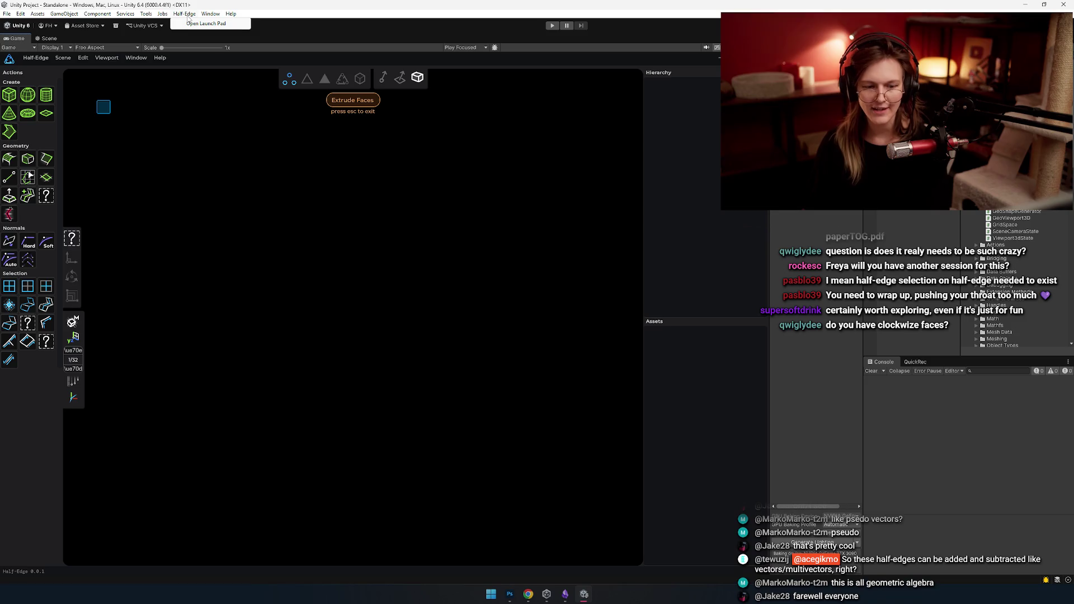
left_click(180, 16)
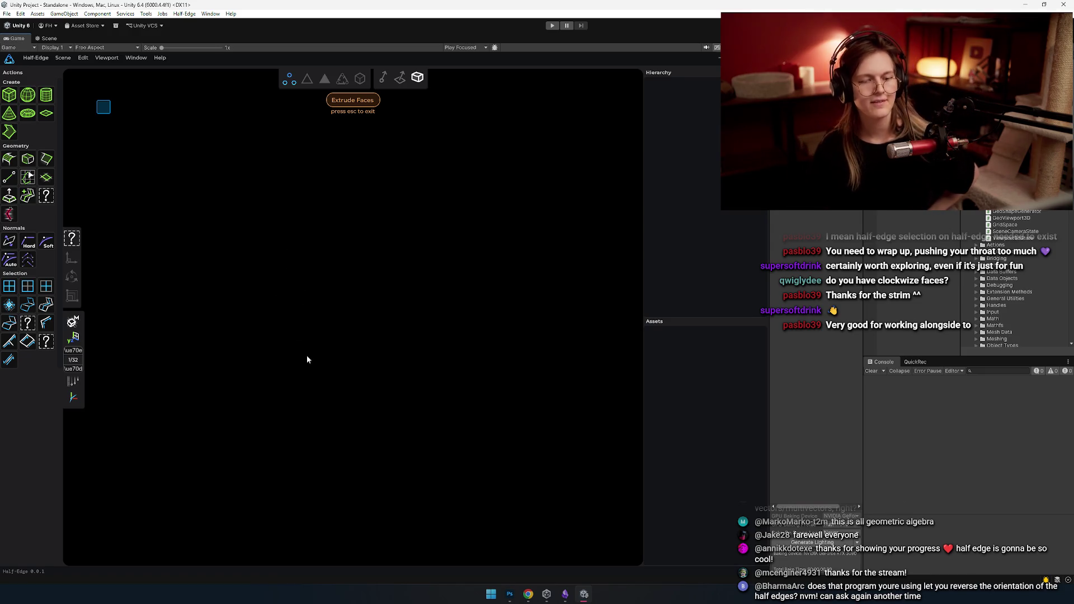
left_click(551, 25)
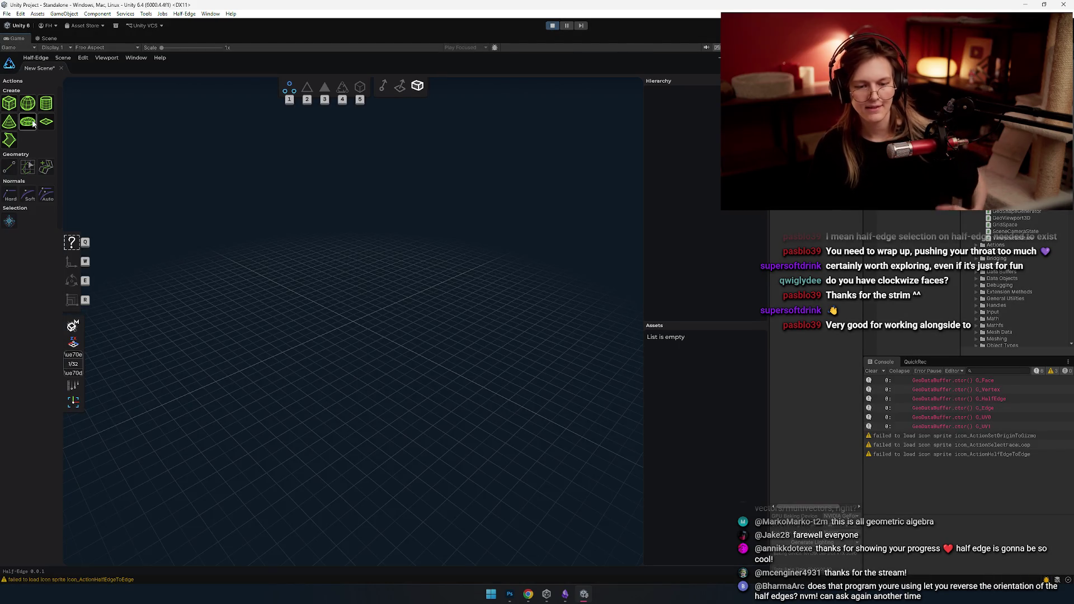
left_click(28, 122)
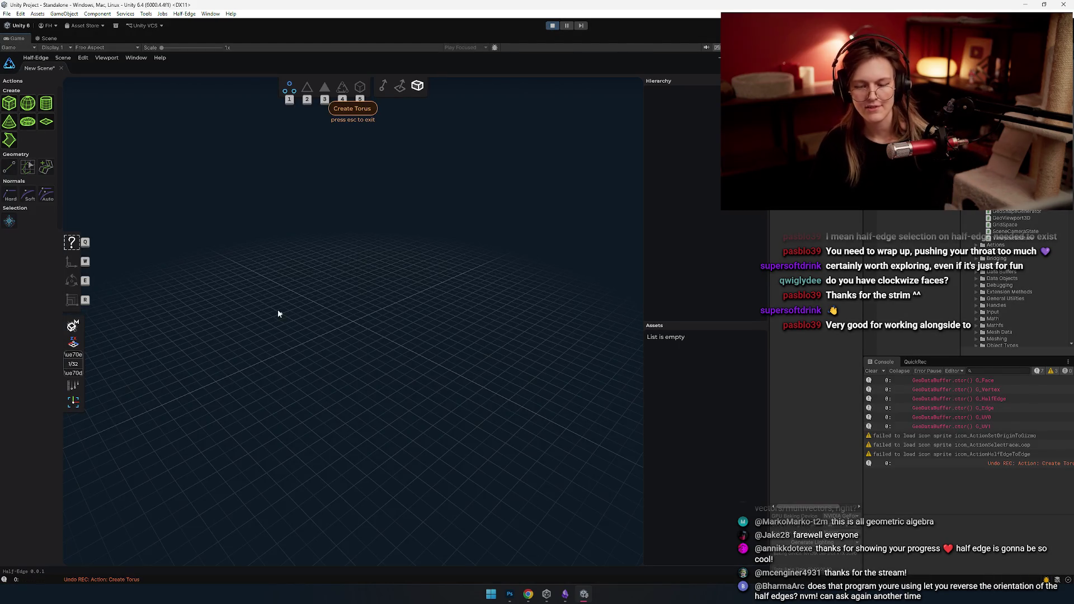
- Switch to Faces mode, select a torus face and run Reverse/Flip Face on it
left_click(448, 159)
key("3")
key("4")
key("3")
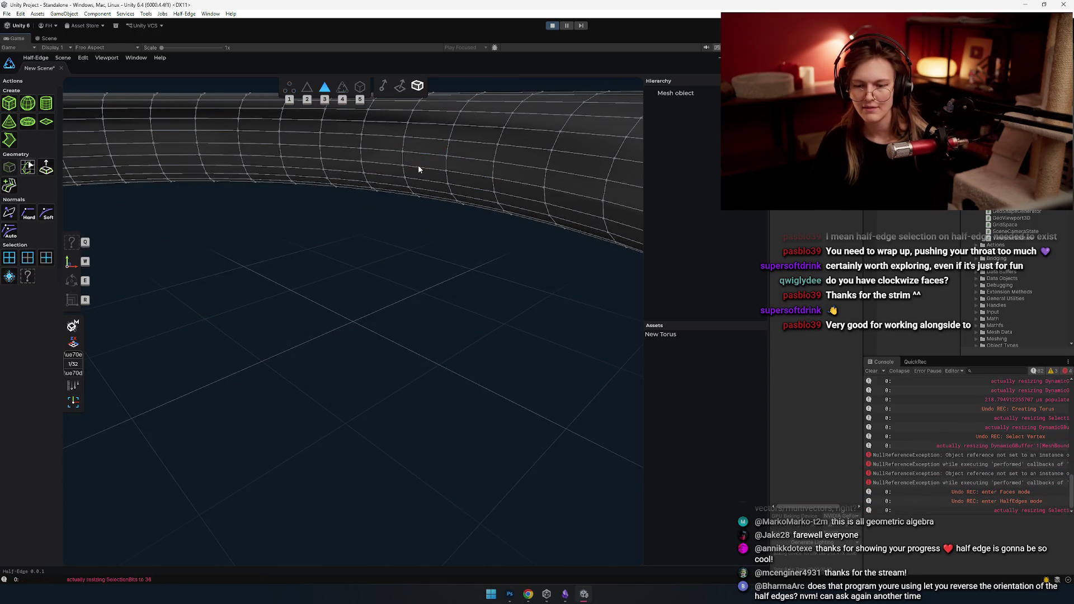
left_click(419, 155)
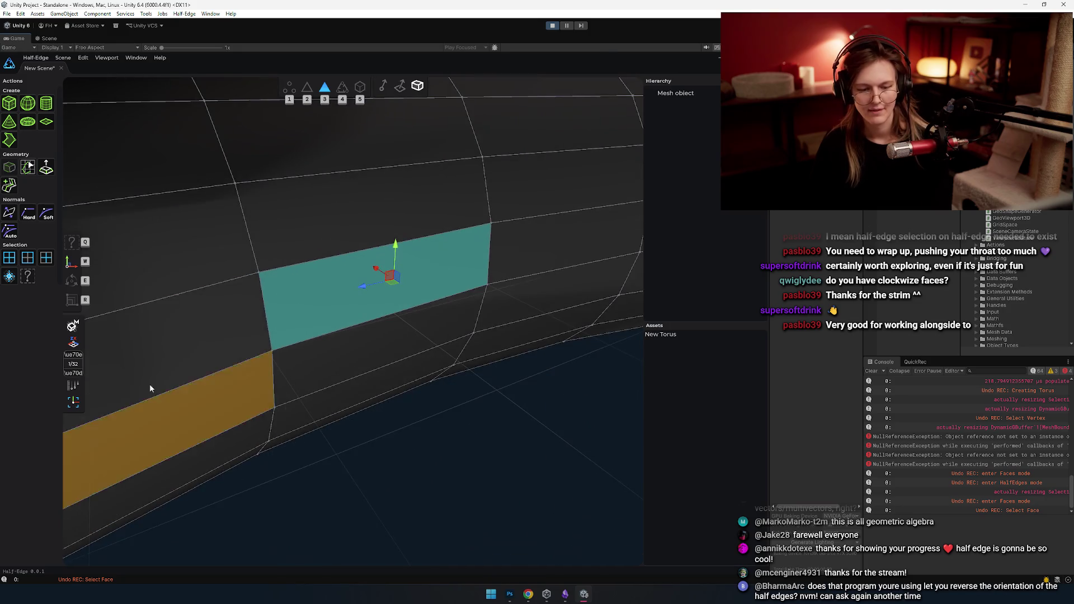
left_click(12, 236)
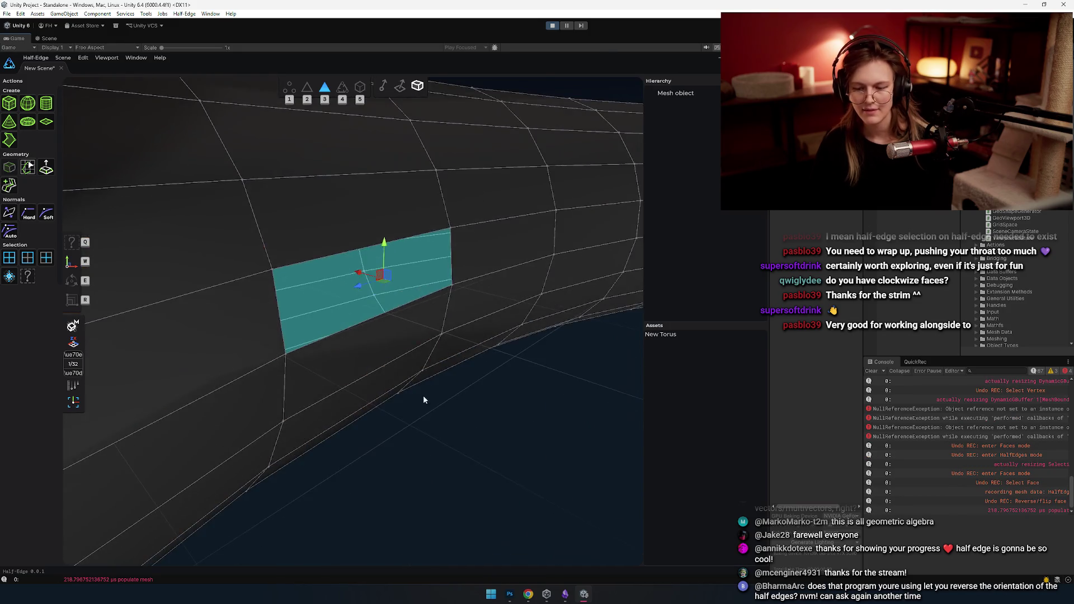
- Select and frame another face, deselect it and orbit out to view the flipped face
left_click(336, 306)
key("f")
left_click(375, 428)
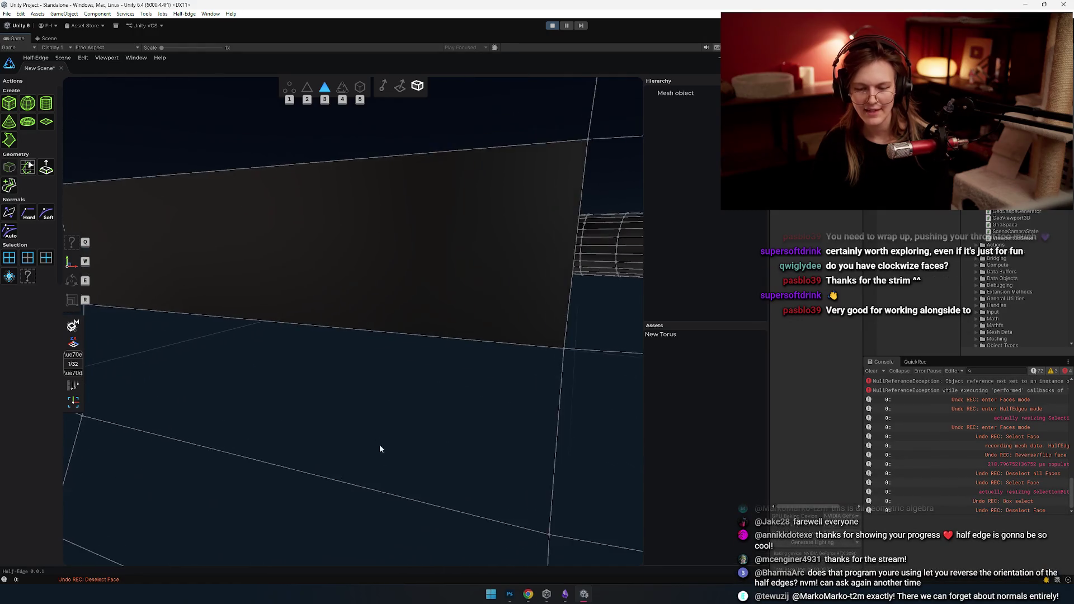
mouse_move(379, 449)
left_mouse_down()
mouse_move(438, 361)
mouse_move(138, 394)
mouse_move(369, 372)
mouse_move(408, 300)
mouse_move(410, 336)
mouse_move(438, 338)
mouse_move(403, 363)
mouse_move(390, 335)
mouse_move(405, 348)
mouse_move(491, 357)
mouse_move(461, 363)
mouse_move(387, 347)
mouse_move(396, 351)
left_mouse_up()
left_click(396, 350)
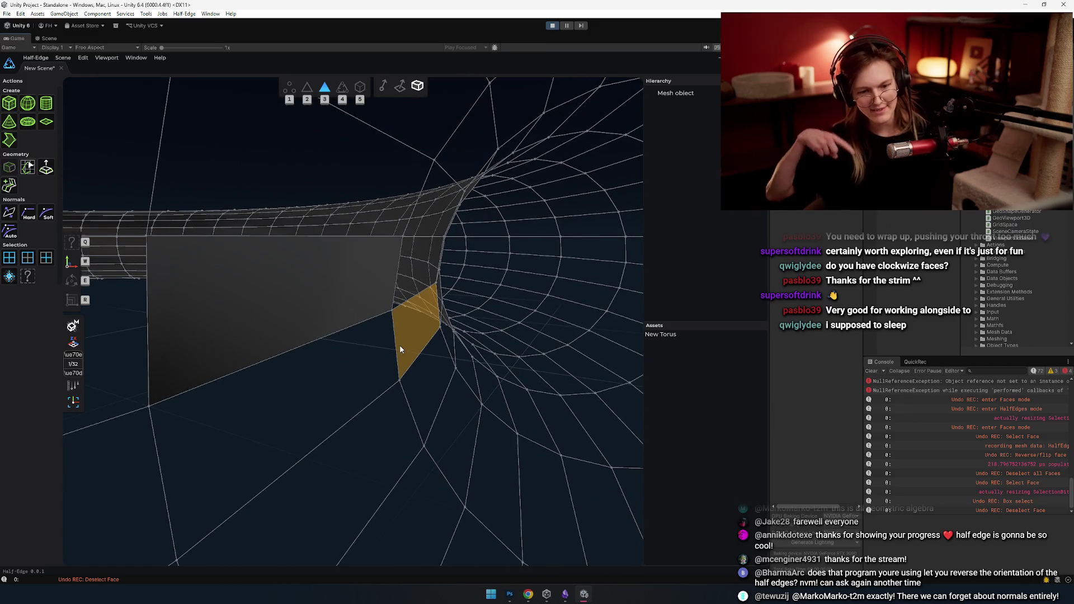
- Switch to HalfEdges mode, select the flipped face's top half-edge loop, then clear the selection
left_click(201, 381)
key("2")
key("3")
key("4")
left_click(286, 239)
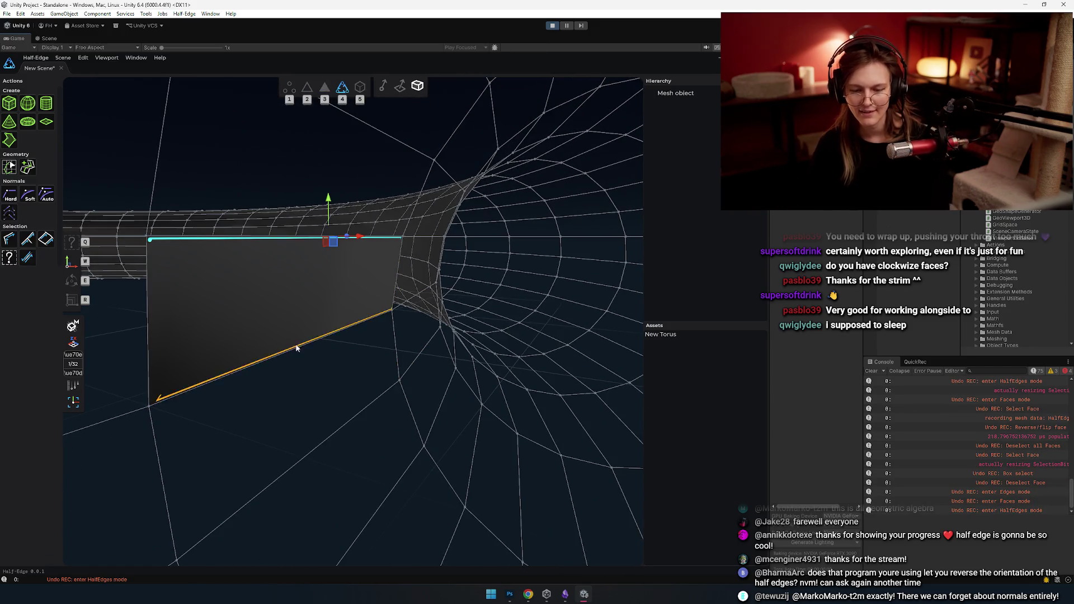
mouse_move(195, 404)
left_mouse_down()
mouse_move(267, 383)
mouse_move(546, 395)
mouse_move(462, 402)
mouse_move(411, 341)
mouse_move(367, 391)
mouse_move(212, 438)
mouse_move(543, 425)
mouse_move(326, 431)
mouse_move(422, 413)
mouse_move(444, 391)
mouse_move(266, 407)
mouse_move(469, 433)
mouse_move(441, 428)
mouse_move(430, 443)
left_mouse_up()
left_click(374, 493)
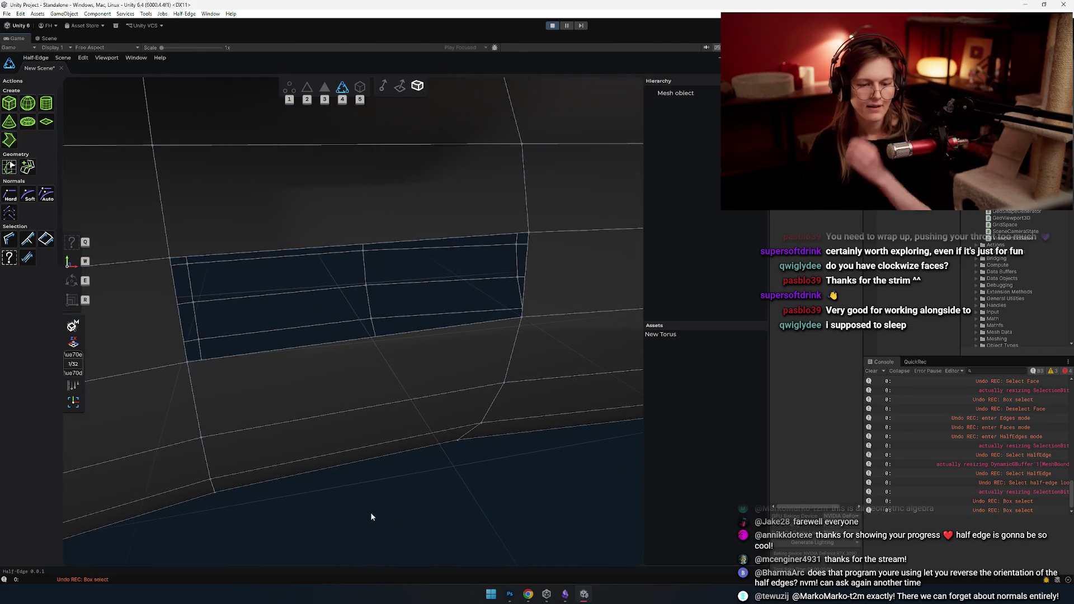